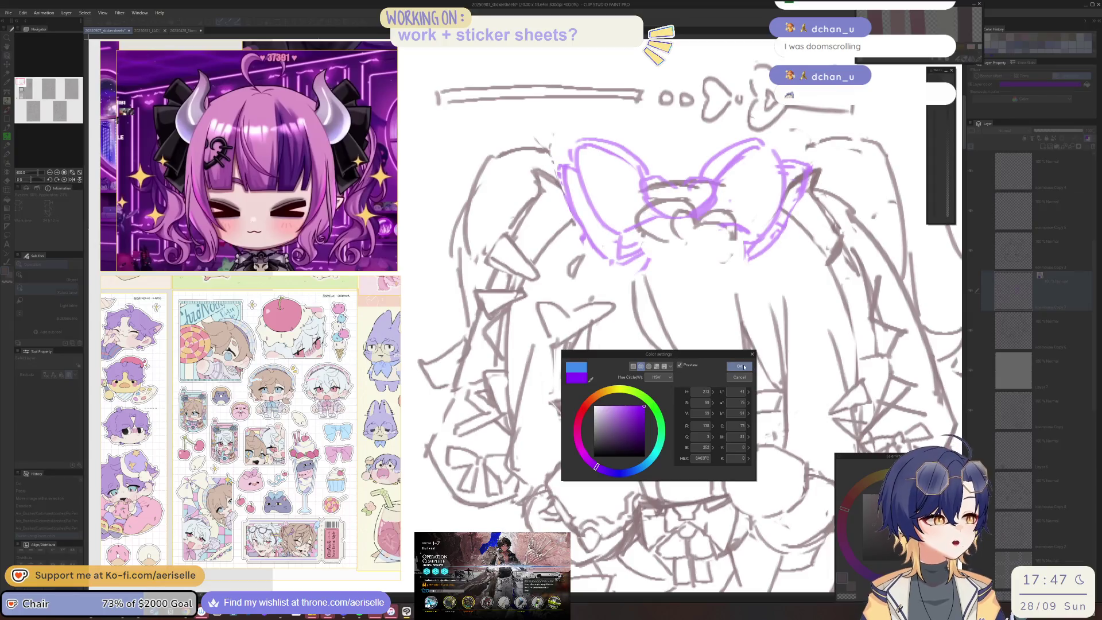
Keep the bow lines purple and sketch strokes beside the left and right bow loops on the sketch layer
{"action": "left_click", "coordinate": [740, 368]}
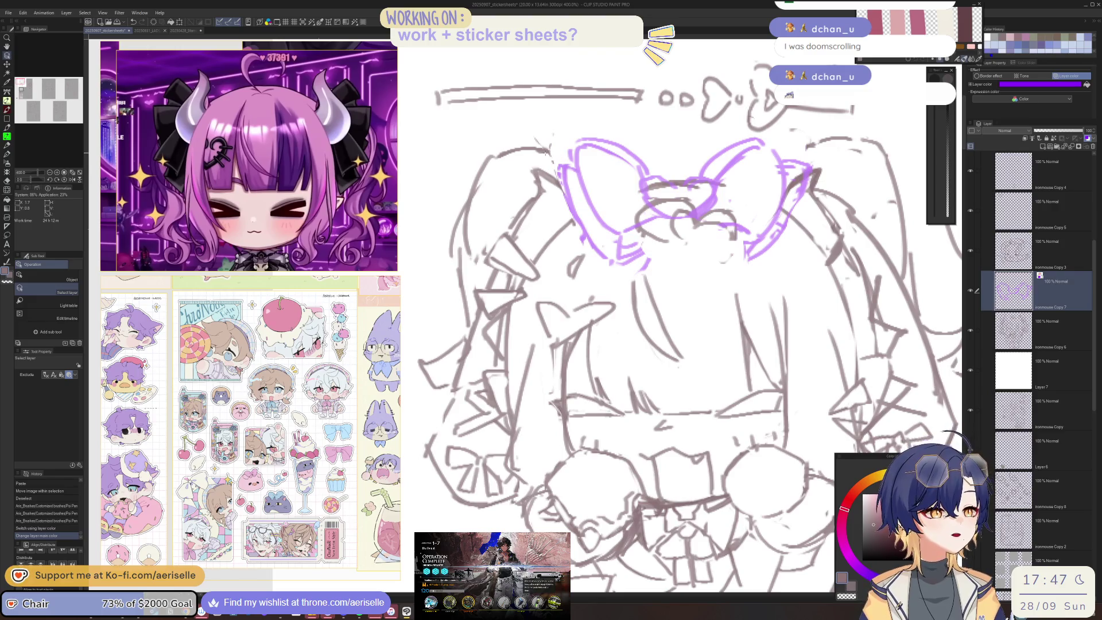
{"action": "left_click", "coordinate": [567, 164]}
{"action": "left_click_drag", "start_coordinate": [573, 152], "coordinate": [631, 192]}
{"action": "mouse_move", "coordinate": [736, 156]}
{"action": "left_mouse_down"}
{"action": "mouse_move", "coordinate": [717, 182]}
{"action": "mouse_move", "coordinate": [830, 137]}
{"action": "left_mouse_up"}
{"action": "key", "text": "ctrl+minus"}
{"action": "key", "text": "ctrl+minus"}
{"action": "key", "text": "ctrl+minus"}
{"action": "key", "text": "ctrl+plus"}
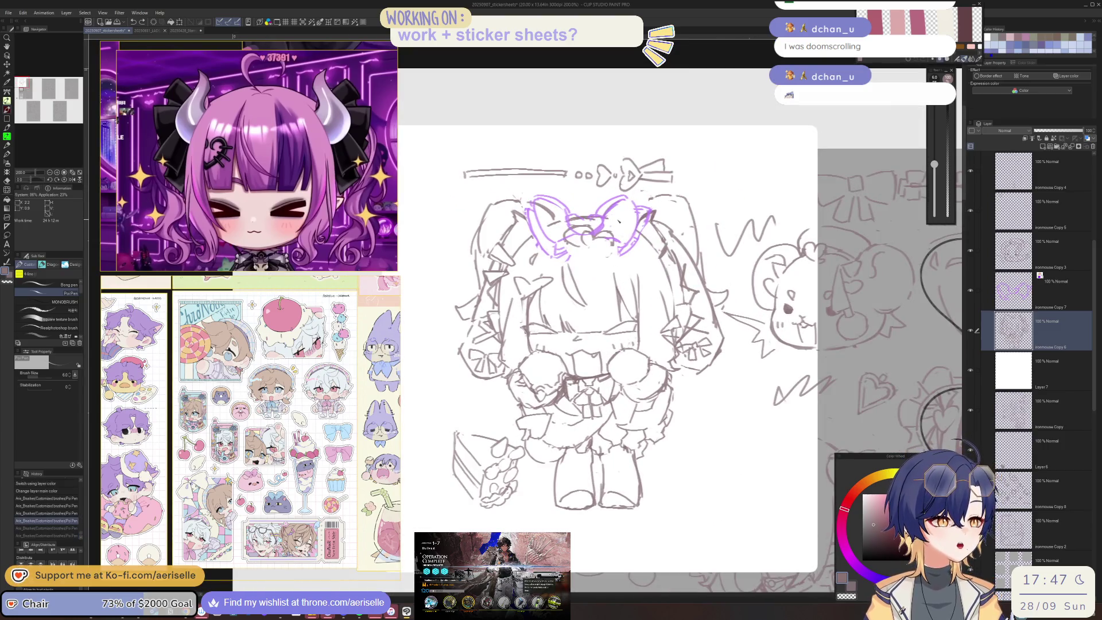
{"action": "mouse_move", "coordinate": [658, 205]}
{"action": "left_mouse_down"}
{"action": "mouse_move", "coordinate": [689, 195]}
{"action": "mouse_move", "coordinate": [698, 210]}
{"action": "left_mouse_up"}
Nudge the bow layer slightly into place with Move layer
{"action": "scroll", "coordinate": [574, 235], "scroll_direction": "up", "scroll_amount": 2}
{"action": "key", "text": "k"}
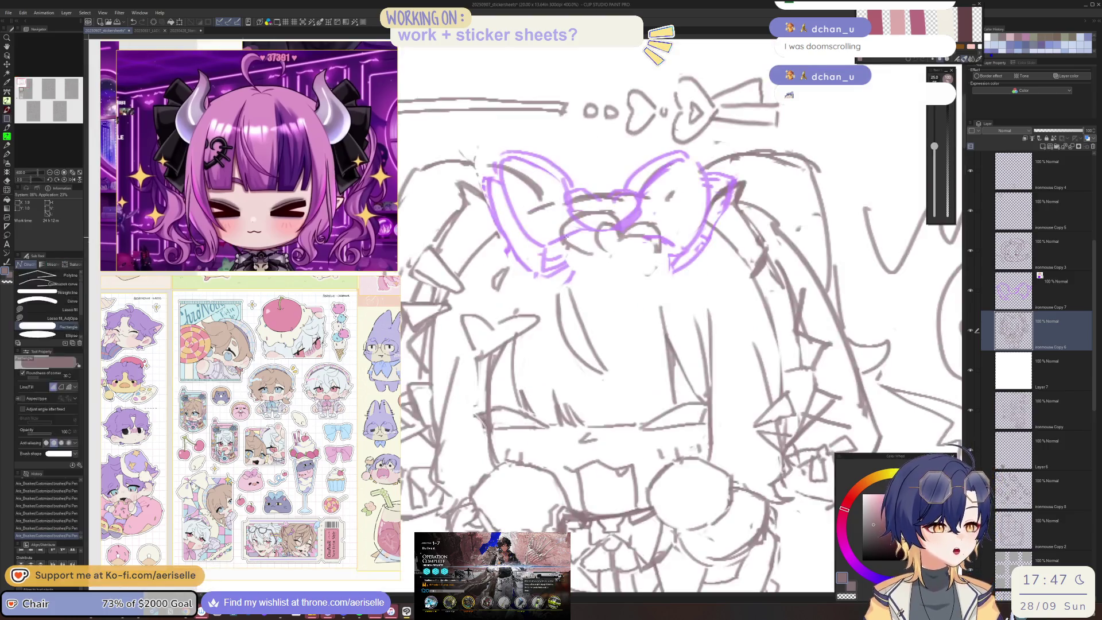
{"action": "left_click", "coordinate": [602, 226], "text": "ctrl"}
{"action": "left_click_drag", "start_coordinate": [601, 225], "coordinate": [603, 227]}
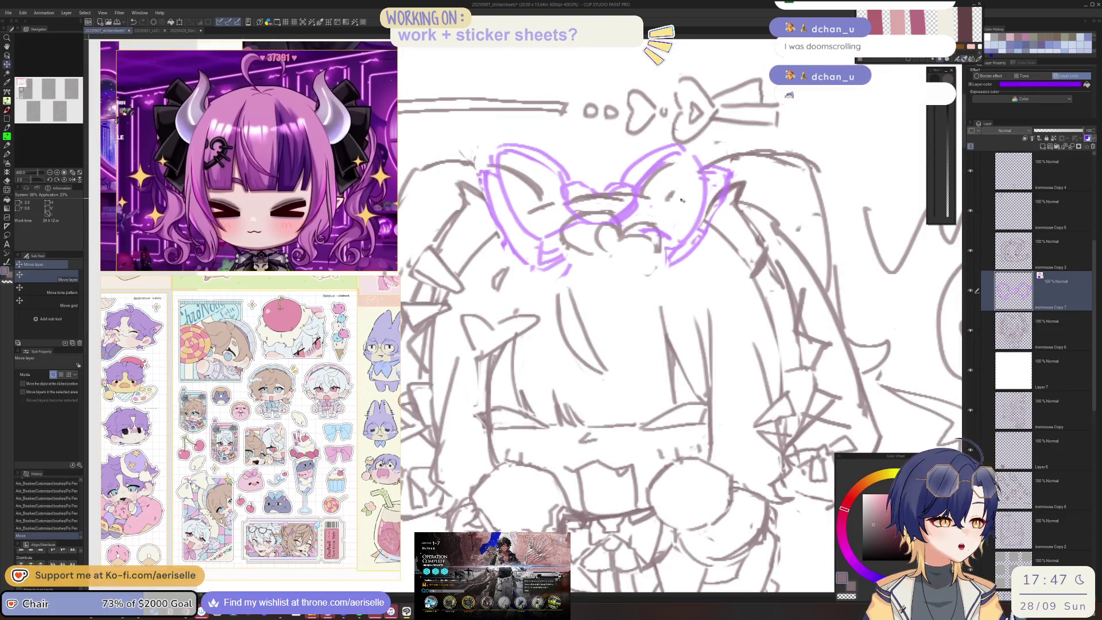
{"action": "scroll", "coordinate": [603, 227], "scroll_direction": "down", "scroll_amount": 2}
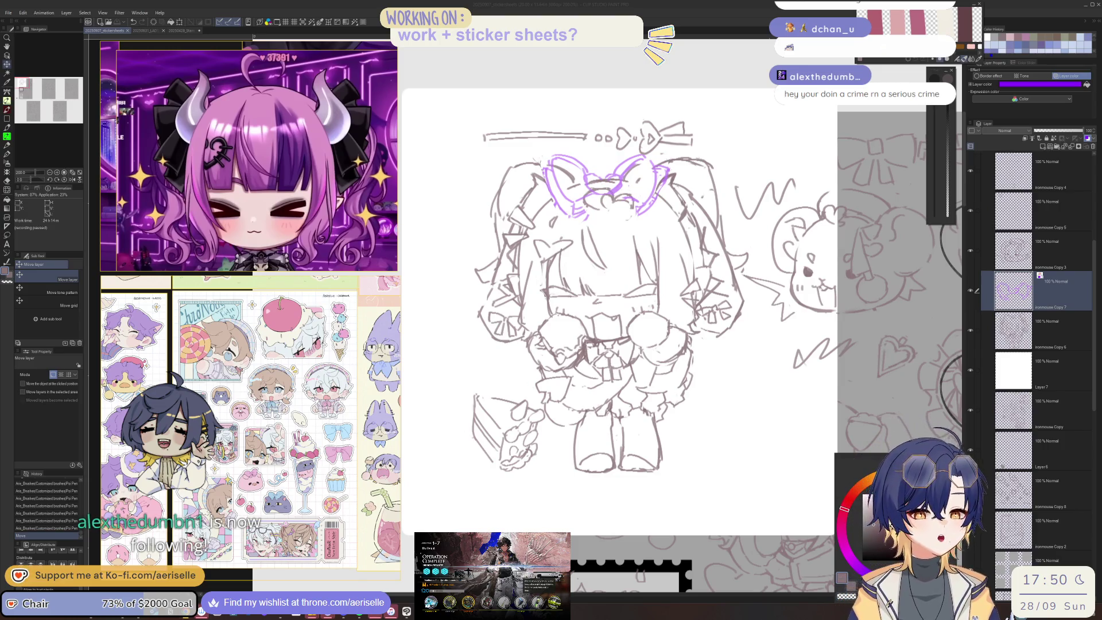
Erase lines near the bow centre and undo a misplaced stroke, framing the bow
{"action": "left_click", "coordinate": [825, 247]}
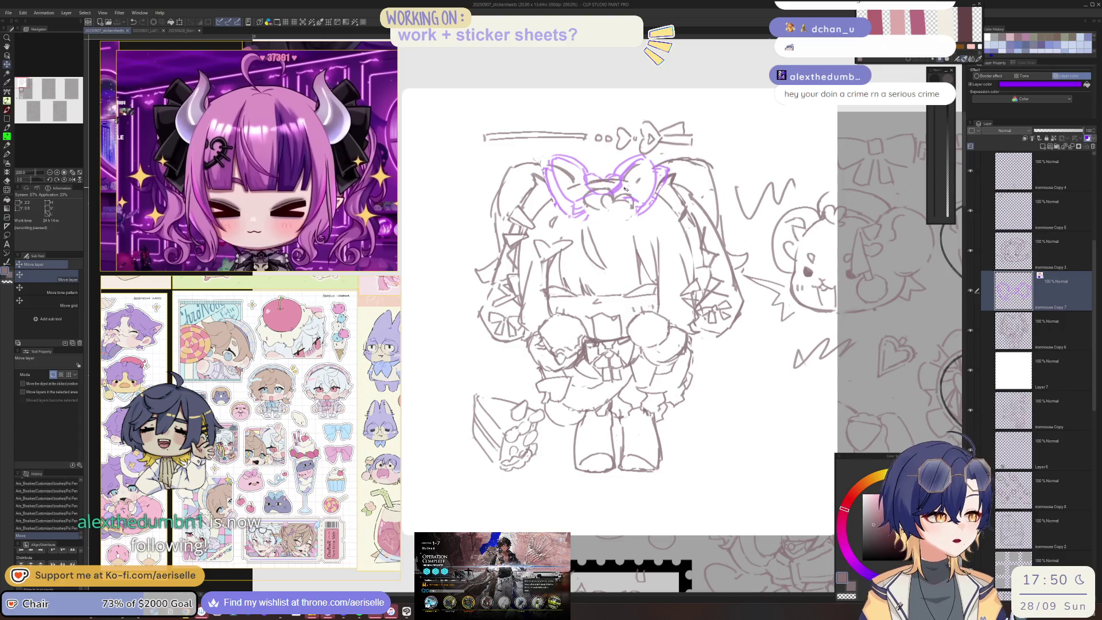
{"action": "scroll", "coordinate": [609, 195], "scroll_direction": "up", "scroll_amount": 5}
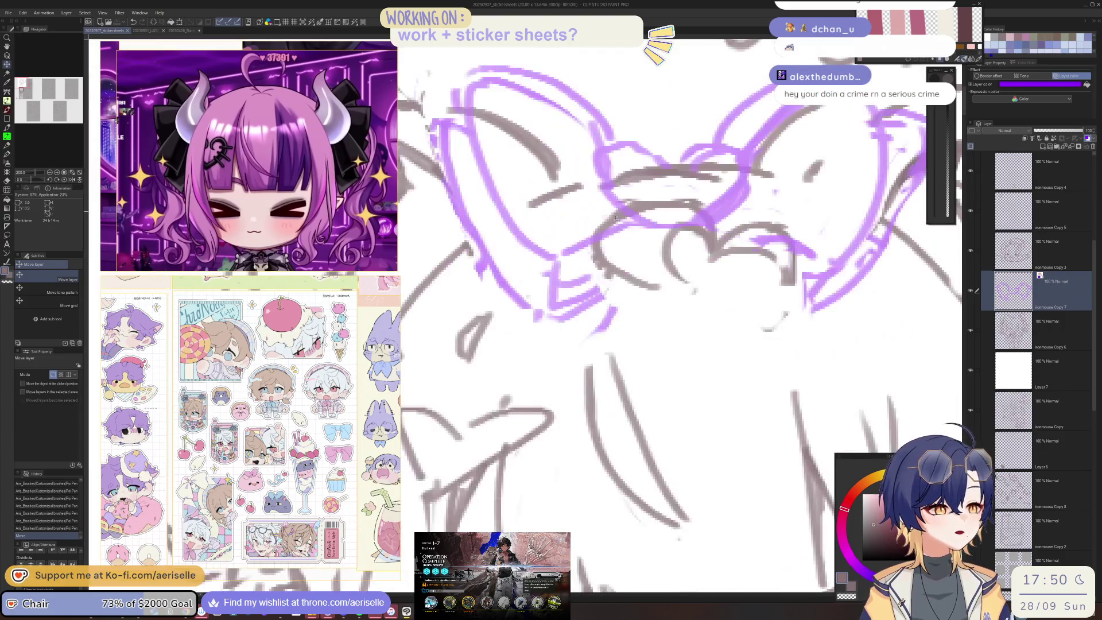
{"action": "key", "text": "e"}
{"action": "mouse_move", "coordinate": [636, 230]}
{"action": "left_mouse_down"}
{"action": "mouse_move", "coordinate": [672, 224]}
{"action": "mouse_move", "coordinate": [632, 247]}
{"action": "mouse_move", "coordinate": [676, 228]}
{"action": "left_mouse_up"}
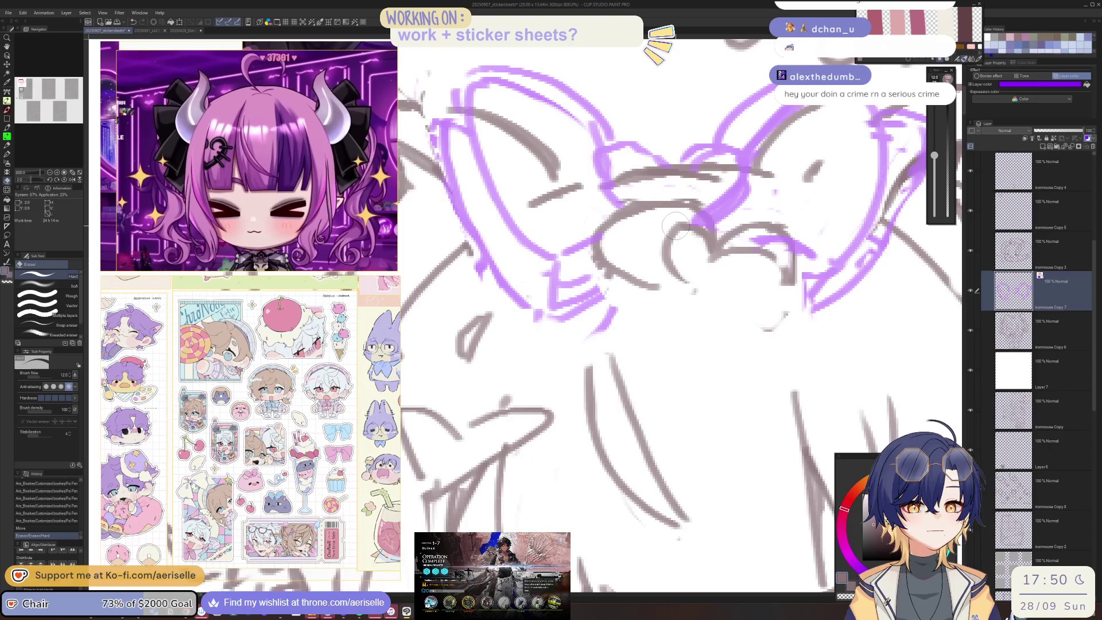
{"action": "scroll", "coordinate": [676, 227], "scroll_direction": "down", "scroll_amount": 2}
{"action": "scroll", "coordinate": [676, 227], "scroll_direction": "down", "scroll_amount": 2}
{"action": "scroll", "coordinate": [631, 328], "scroll_direction": "up", "scroll_amount": 2}
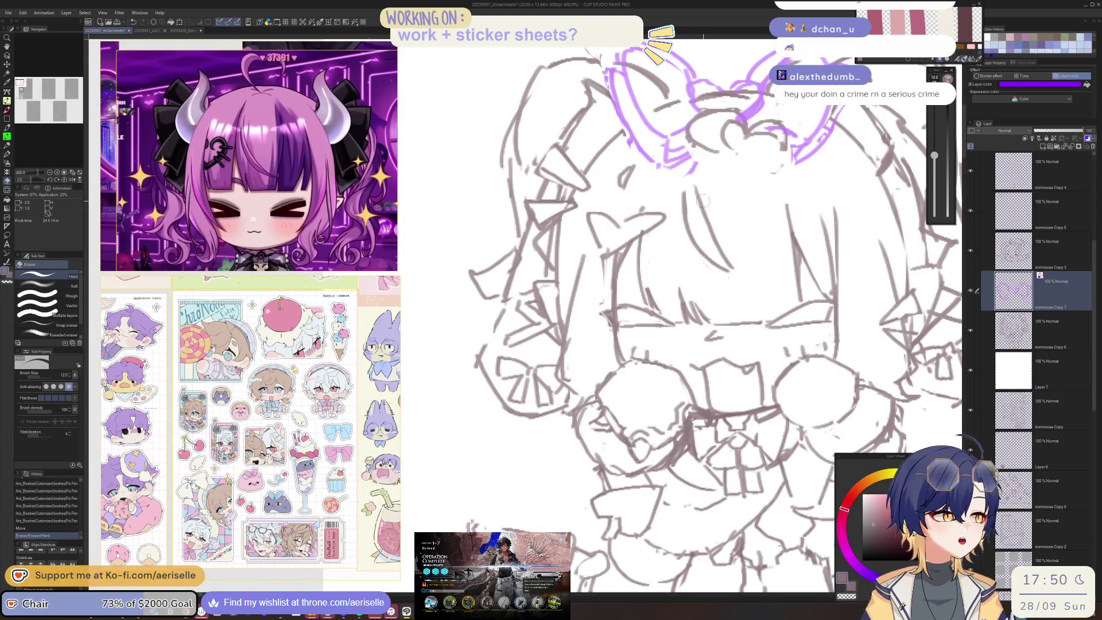
{"action": "mouse_move", "coordinate": [743, 149]}
{"action": "left_mouse_down"}
{"action": "mouse_move", "coordinate": [655, 235]}
{"action": "mouse_move", "coordinate": [661, 213]}
{"action": "mouse_move", "coordinate": [676, 246]}
{"action": "left_mouse_up"}
{"action": "key", "text": "p"}
{"action": "key", "text": "ctrl+z"}
{"action": "mouse_move", "coordinate": [668, 172]}
{"action": "left_mouse_down"}
{"action": "mouse_move", "coordinate": [628, 248]}
{"action": "mouse_move", "coordinate": [676, 271]}
{"action": "left_mouse_up"}
Draw short purple strokes on the bow's centre
{"action": "key", "text": "e"}
{"action": "key", "text": "p"}
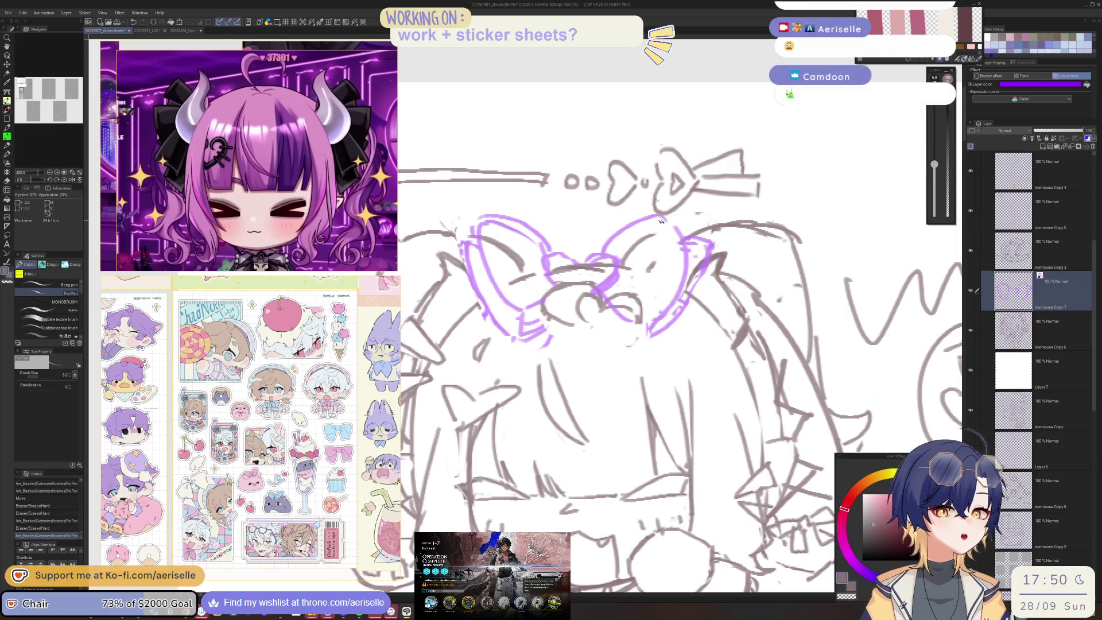
{"action": "left_click_drag", "start_coordinate": [672, 224], "coordinate": [675, 228]}
{"action": "left_click_drag", "start_coordinate": [675, 228], "coordinate": [676, 230]}
{"action": "mouse_move", "coordinate": [608, 297]}
{"action": "left_mouse_down"}
{"action": "mouse_move", "coordinate": [625, 275]}
{"action": "mouse_move", "coordinate": [621, 258]}
{"action": "left_mouse_up"}
Erase the old lines in the middle of the bow
{"action": "key", "text": "e"}
{"action": "mouse_move", "coordinate": [534, 247]}
{"action": "left_mouse_down"}
{"action": "mouse_move", "coordinate": [543, 269]}
{"action": "mouse_move", "coordinate": [543, 255]}
{"action": "left_mouse_up"}
{"action": "left_click_drag", "start_coordinate": [546, 264], "coordinate": [554, 282]}
{"action": "key", "text": "p"}
{"action": "key", "text": "e"}
{"action": "mouse_move", "coordinate": [491, 226]}
{"action": "left_mouse_down"}
{"action": "mouse_move", "coordinate": [523, 236]}
{"action": "mouse_move", "coordinate": [495, 230]}
{"action": "left_mouse_up"}
Erase small bits of the bow and draw a new stroke across its lower centre
{"action": "key", "text": "p"}
{"action": "key", "text": "e"}
{"action": "left_click_drag", "start_coordinate": [505, 276], "coordinate": [520, 298]}
{"action": "left_click_drag", "start_coordinate": [520, 304], "coordinate": [527, 314]}
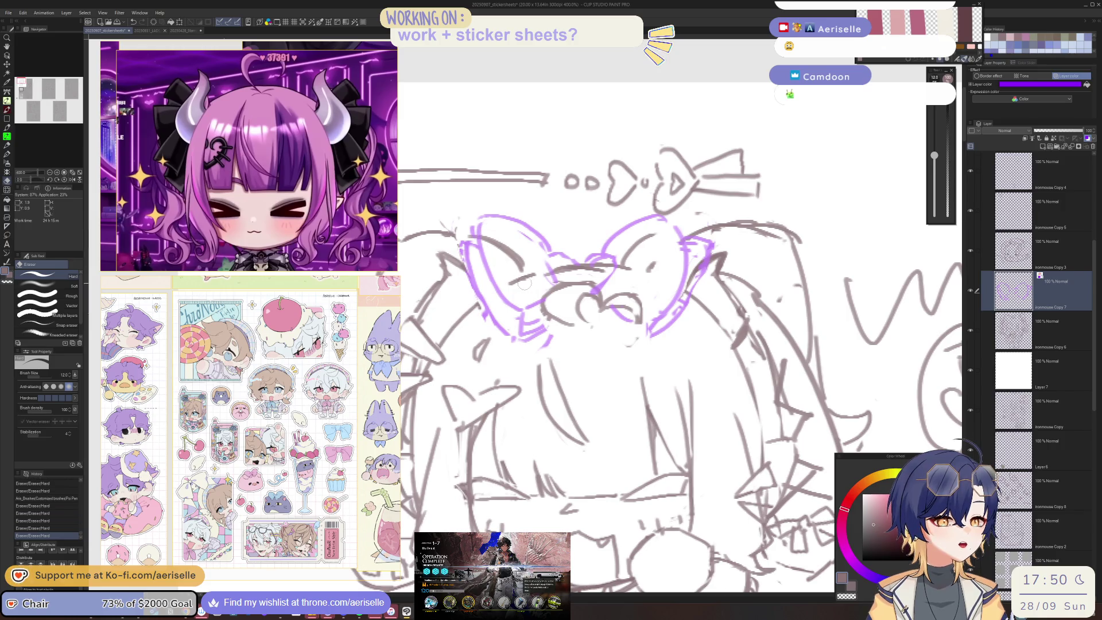
{"action": "key", "text": "p"}
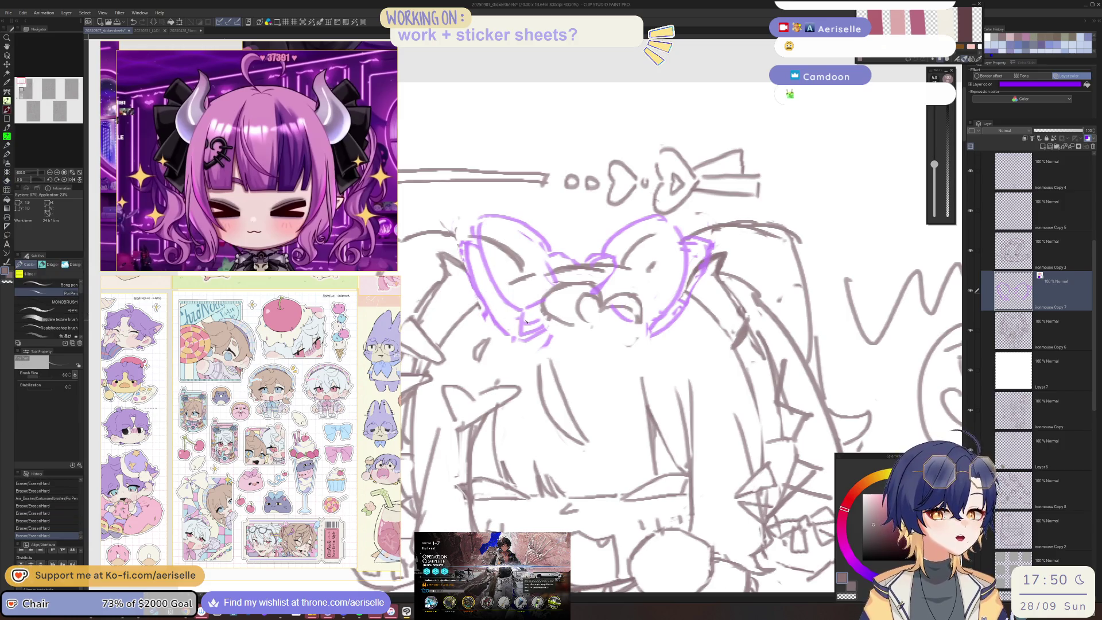
{"action": "mouse_move", "coordinate": [523, 310]}
{"action": "left_mouse_down"}
{"action": "mouse_move", "coordinate": [532, 338]}
{"action": "mouse_move", "coordinate": [515, 335]}
{"action": "mouse_move", "coordinate": [529, 341]}
{"action": "mouse_move", "coordinate": [557, 306]}
{"action": "left_mouse_up"}
{"action": "key", "text": "e"}
{"action": "key", "text": "p"}
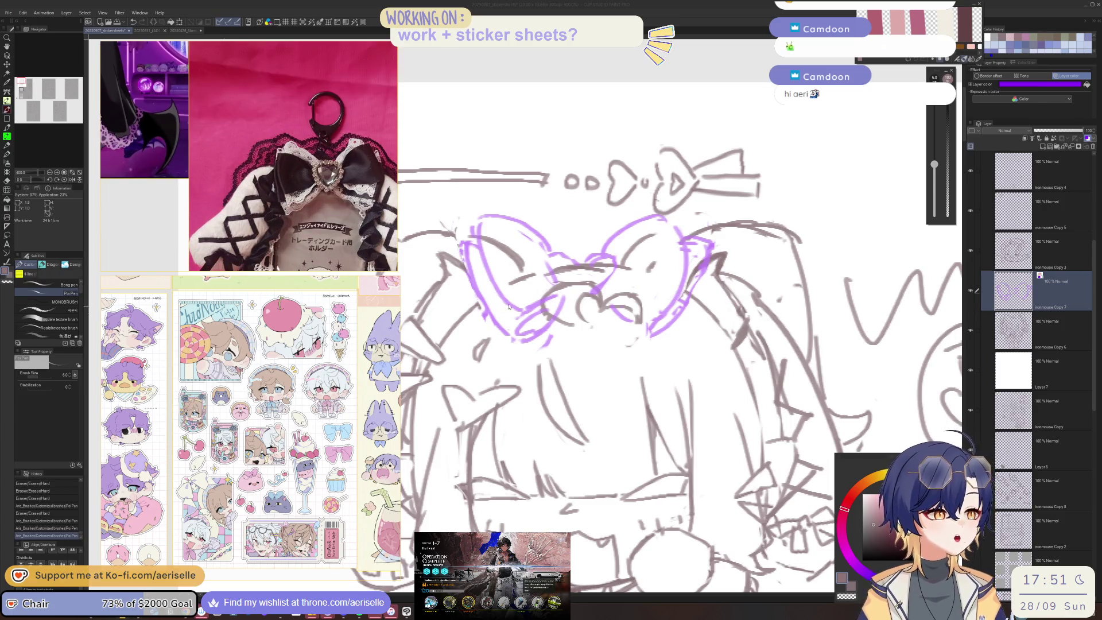
Erase stray lines at the bow centre and on its left loop
{"action": "key", "text": "e"}
{"action": "mouse_move", "coordinate": [523, 313]}
{"action": "left_mouse_down"}
{"action": "mouse_move", "coordinate": [548, 293]}
{"action": "mouse_move", "coordinate": [519, 315]}
{"action": "left_mouse_up"}
{"action": "key", "text": "p"}
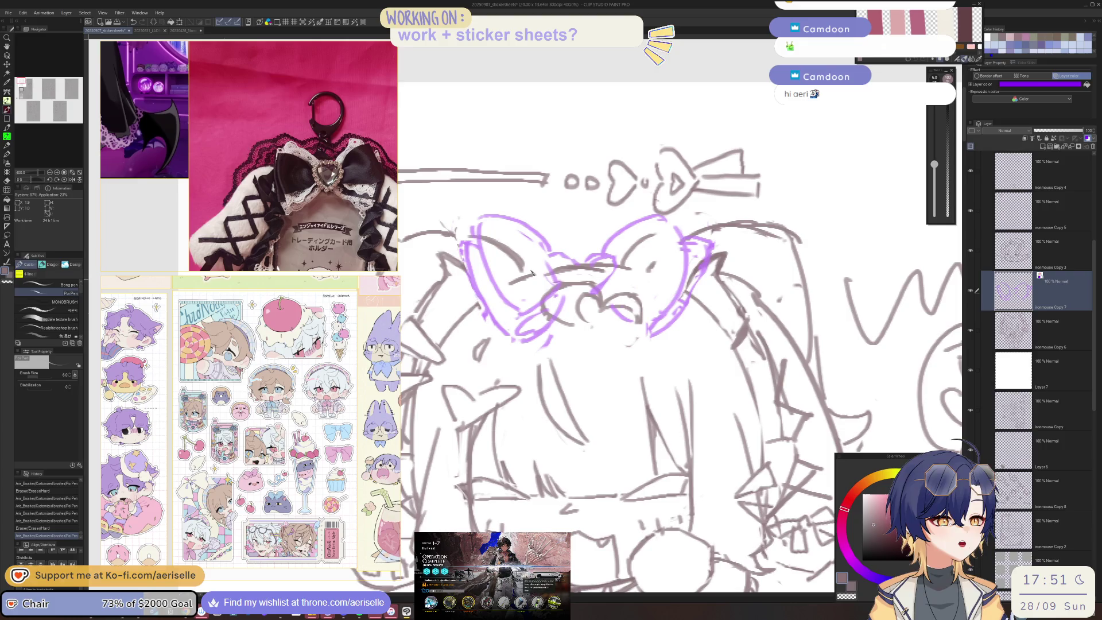
{"action": "key", "text": "e"}
{"action": "left_click_drag", "start_coordinate": [489, 219], "coordinate": [479, 235]}
{"action": "mouse_move", "coordinate": [519, 310]}
{"action": "left_mouse_down"}
{"action": "mouse_move", "coordinate": [470, 218]}
{"action": "mouse_move", "coordinate": [508, 324]}
{"action": "left_mouse_up"}
{"action": "key", "text": "p"}
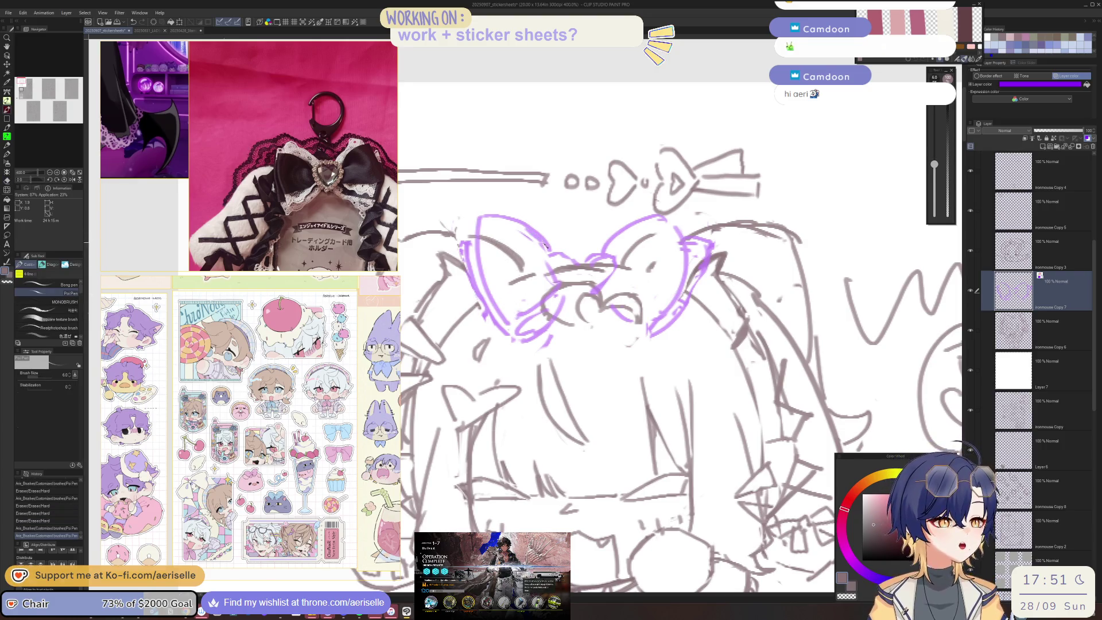
{"action": "key", "text": "e"}
{"action": "mouse_move", "coordinate": [547, 261]}
{"action": "left_mouse_down"}
{"action": "mouse_move", "coordinate": [558, 275]}
{"action": "mouse_move", "coordinate": [602, 252]}
{"action": "mouse_move", "coordinate": [614, 284]}
{"action": "left_mouse_up"}
{"action": "key", "text": "p"}
Clear old lines at the bow's centre and top, then redraw the right loop
{"action": "key", "text": "e"}
{"action": "left_click_drag", "start_coordinate": [591, 270], "coordinate": [614, 284]}
{"action": "key", "text": "p"}
{"action": "key", "text": "e"}
{"action": "mouse_move", "coordinate": [655, 227]}
{"action": "left_mouse_down"}
{"action": "mouse_move", "coordinate": [666, 244]}
{"action": "mouse_move", "coordinate": [669, 214]}
{"action": "mouse_move", "coordinate": [678, 270]}
{"action": "mouse_move", "coordinate": [669, 253]}
{"action": "mouse_move", "coordinate": [663, 267]}
{"action": "left_mouse_up"}
{"action": "key", "text": "p"}
{"action": "key", "text": "e"}
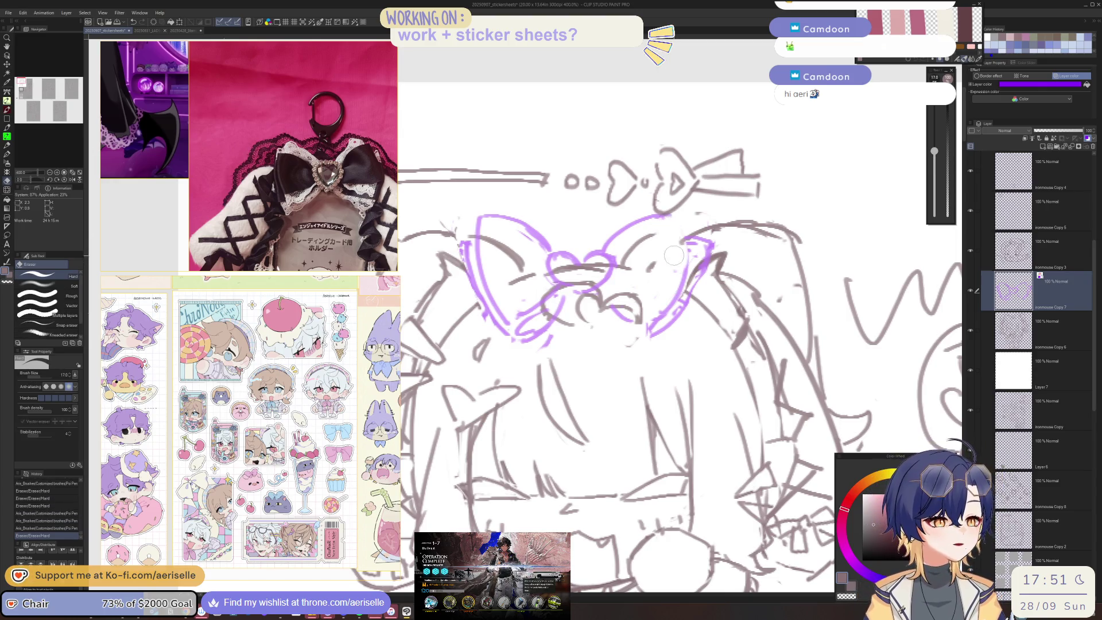
{"action": "key", "text": "p"}
{"action": "mouse_move", "coordinate": [664, 222]}
{"action": "left_mouse_down"}
{"action": "mouse_move", "coordinate": [673, 288]}
{"action": "mouse_move", "coordinate": [678, 273]}
{"action": "left_mouse_up"}
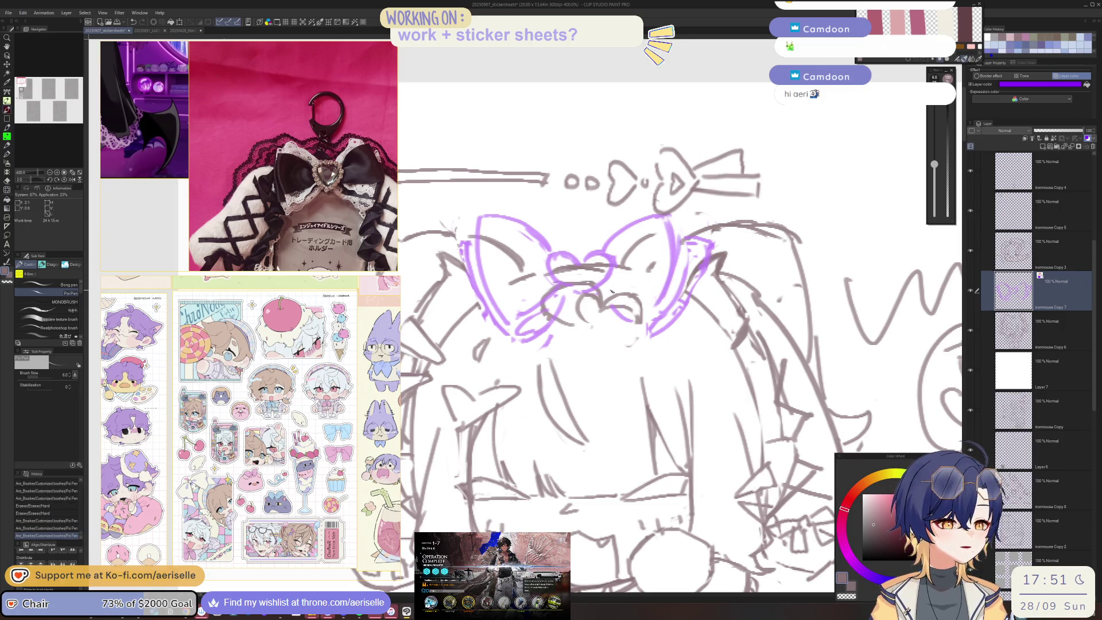
{"action": "left_click_drag", "start_coordinate": [639, 304], "coordinate": [654, 322]}
Reshape the right loop, extending it downward and erasing its old line
{"action": "key", "text": "e"}
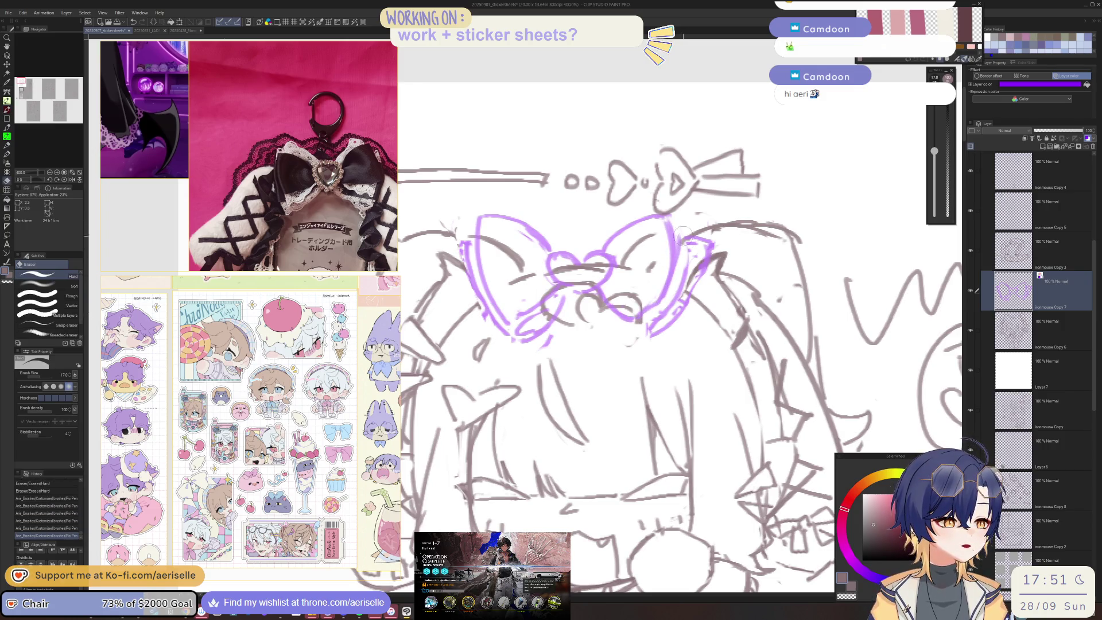
{"action": "left_click_drag", "start_coordinate": [674, 281], "coordinate": [649, 356]}
{"action": "key", "text": "p"}
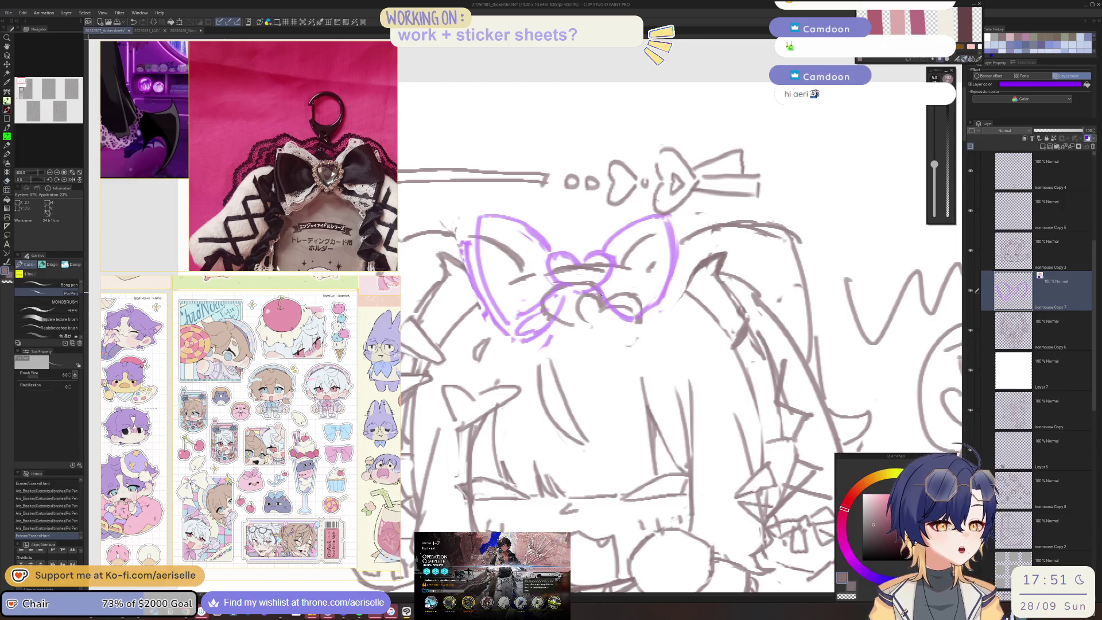
{"action": "left_click_drag", "start_coordinate": [609, 310], "coordinate": [649, 336]}
{"action": "key", "text": "ctrl+z"}
{"action": "mouse_move", "coordinate": [607, 253]}
{"action": "left_mouse_down"}
{"action": "mouse_move", "coordinate": [675, 236]}
{"action": "mouse_move", "coordinate": [670, 299]}
{"action": "left_mouse_up"}
{"action": "left_click_drag", "start_coordinate": [608, 284], "coordinate": [669, 319]}
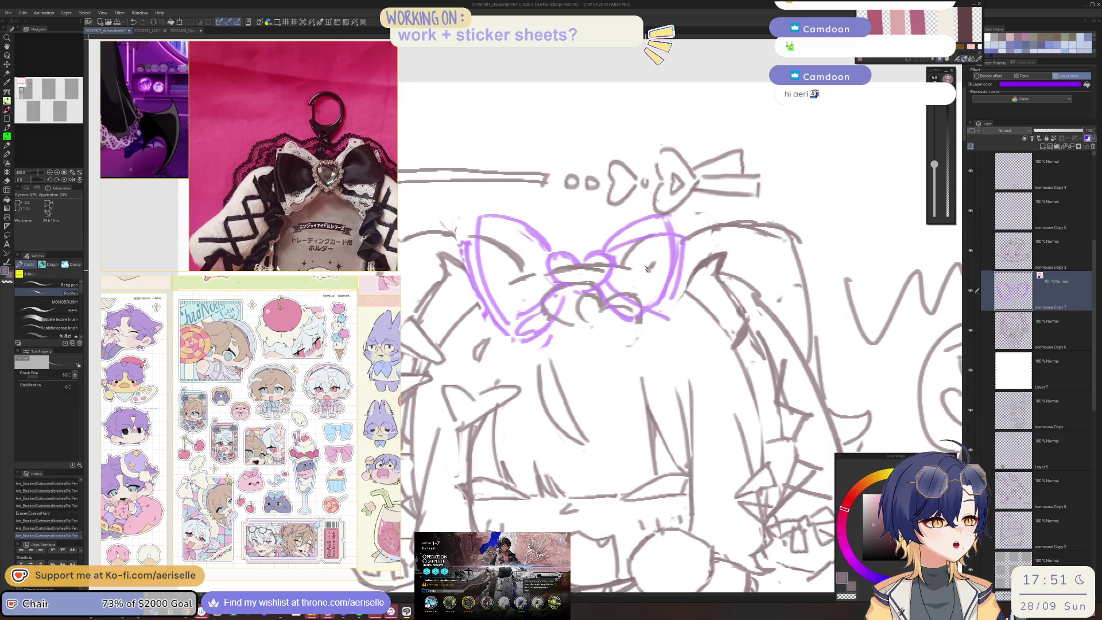
{"action": "key", "text": "e"}
{"action": "mouse_move", "coordinate": [677, 236]}
{"action": "left_mouse_down"}
{"action": "mouse_move", "coordinate": [655, 304]}
{"action": "mouse_move", "coordinate": [669, 322]}
{"action": "mouse_move", "coordinate": [659, 312]}
{"action": "left_mouse_up"}
{"action": "key", "text": "p"}
Try new lines on the bow's left loop, undoing the stray attempts
{"action": "mouse_move", "coordinate": [511, 248]}
{"action": "left_mouse_down"}
{"action": "mouse_move", "coordinate": [550, 260]}
{"action": "mouse_move", "coordinate": [472, 256]}
{"action": "mouse_move", "coordinate": [494, 310]}
{"action": "mouse_move", "coordinate": [557, 284]}
{"action": "left_mouse_up"}
{"action": "key", "text": "ctrl+z"}
{"action": "key", "text": "e"}
{"action": "key", "text": "p"}
{"action": "mouse_move", "coordinate": [460, 234]}
{"action": "left_mouse_down"}
{"action": "mouse_move", "coordinate": [475, 229]}
{"action": "mouse_move", "coordinate": [465, 257]}
{"action": "mouse_move", "coordinate": [467, 243]}
{"action": "mouse_move", "coordinate": [478, 303]}
{"action": "mouse_move", "coordinate": [501, 326]}
{"action": "mouse_move", "coordinate": [546, 319]}
{"action": "mouse_move", "coordinate": [525, 340]}
{"action": "mouse_move", "coordinate": [505, 330]}
{"action": "mouse_move", "coordinate": [569, 294]}
{"action": "left_mouse_up"}
{"action": "key", "text": "ctrl+z"}
Touch up the lines at the bow's lower-left loop
{"action": "key", "text": "e"}
{"action": "key", "text": "p"}
{"action": "key", "text": "e"}
{"action": "key", "text": "p"}
{"action": "key", "text": "e"}
{"action": "key", "text": "p"}
{"action": "key", "text": "e"}
{"action": "mouse_move", "coordinate": [511, 325]}
{"action": "left_mouse_down"}
{"action": "mouse_move", "coordinate": [494, 344]}
{"action": "mouse_move", "coordinate": [514, 345]}
{"action": "mouse_move", "coordinate": [504, 344]}
{"action": "mouse_move", "coordinate": [549, 316]}
{"action": "left_mouse_up"}
Redraw a tail line hanging down from the bow centre, undoing a stray stroke
{"action": "key", "text": "p"}
{"action": "key", "text": "e"}
{"action": "key", "text": "p"}
{"action": "key", "text": "e"}
{"action": "mouse_move", "coordinate": [634, 279]}
{"action": "left_mouse_down"}
{"action": "mouse_move", "coordinate": [646, 288]}
{"action": "mouse_move", "coordinate": [618, 313]}
{"action": "mouse_move", "coordinate": [638, 319]}
{"action": "left_mouse_up"}
{"action": "key", "text": "p"}
{"action": "key", "text": "e"}
{"action": "key", "text": "p"}
{"action": "left_click_drag", "start_coordinate": [600, 287], "coordinate": [641, 332]}
{"action": "left_click_drag", "start_coordinate": [599, 248], "coordinate": [604, 237]}
{"action": "key", "text": "ctrl+z"}
Add lines along the right loop's upper and lower edges and clean its top-right
{"action": "left_click_drag", "start_coordinate": [670, 224], "coordinate": [689, 241]}
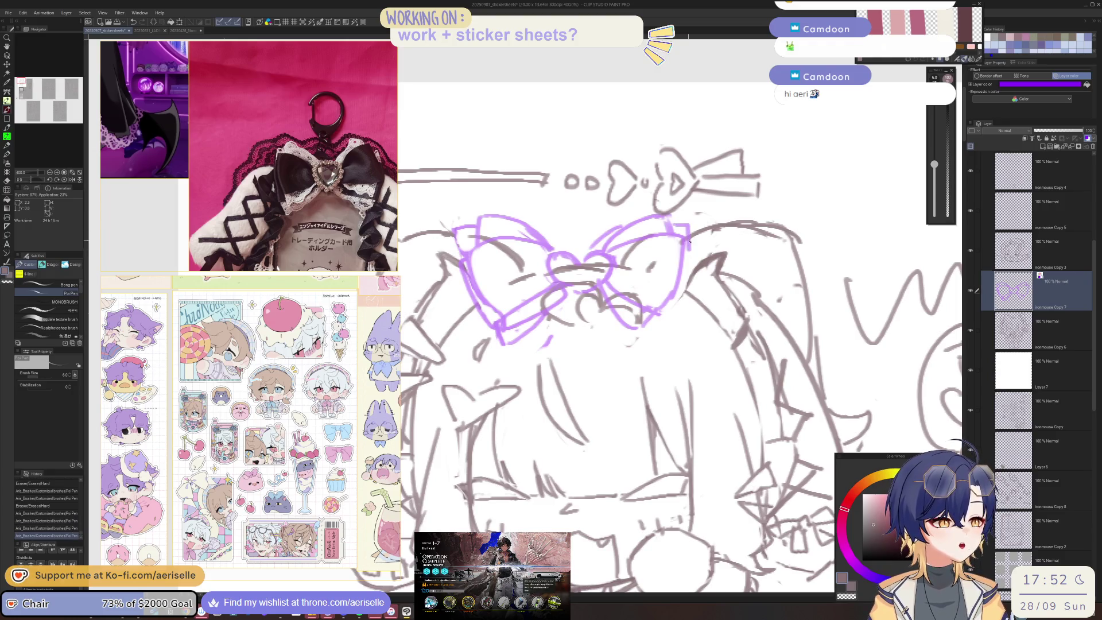
{"action": "mouse_move", "coordinate": [661, 334]}
{"action": "left_mouse_down"}
{"action": "mouse_move", "coordinate": [663, 313]}
{"action": "mouse_move", "coordinate": [662, 340]}
{"action": "left_mouse_up"}
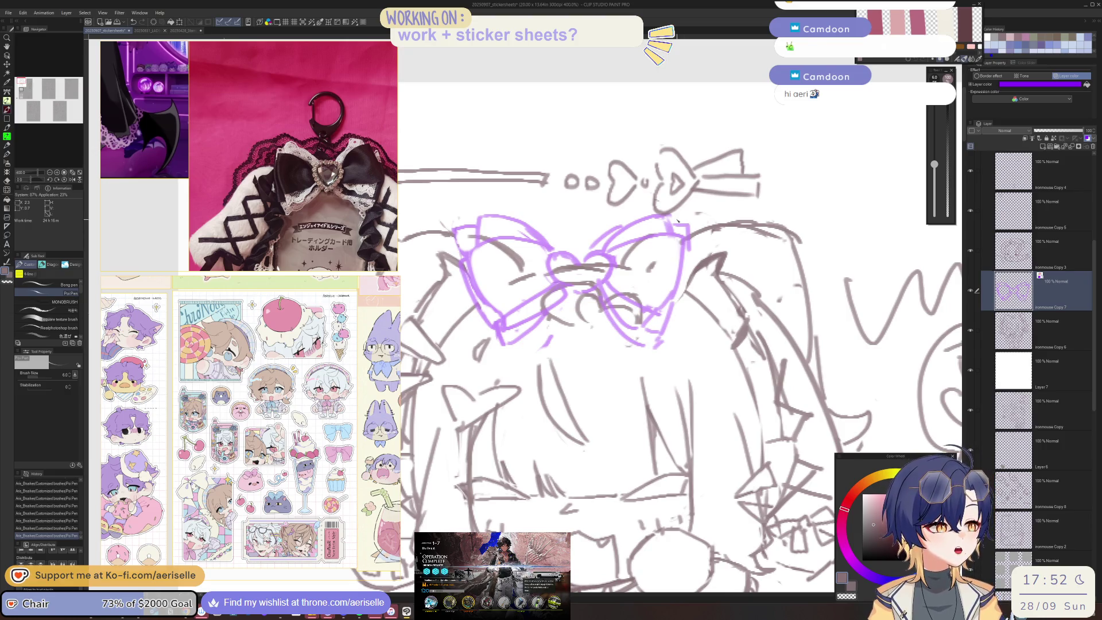
{"action": "left_click_drag", "start_coordinate": [679, 217], "coordinate": [692, 239]}
{"action": "scroll", "coordinate": [632, 344], "scroll_direction": "down", "scroll_amount": 3}
Erase most of the old purple bow and draw a new looped bow on the head
{"action": "left_click_drag", "start_coordinate": [597, 256], "coordinate": [626, 273]}
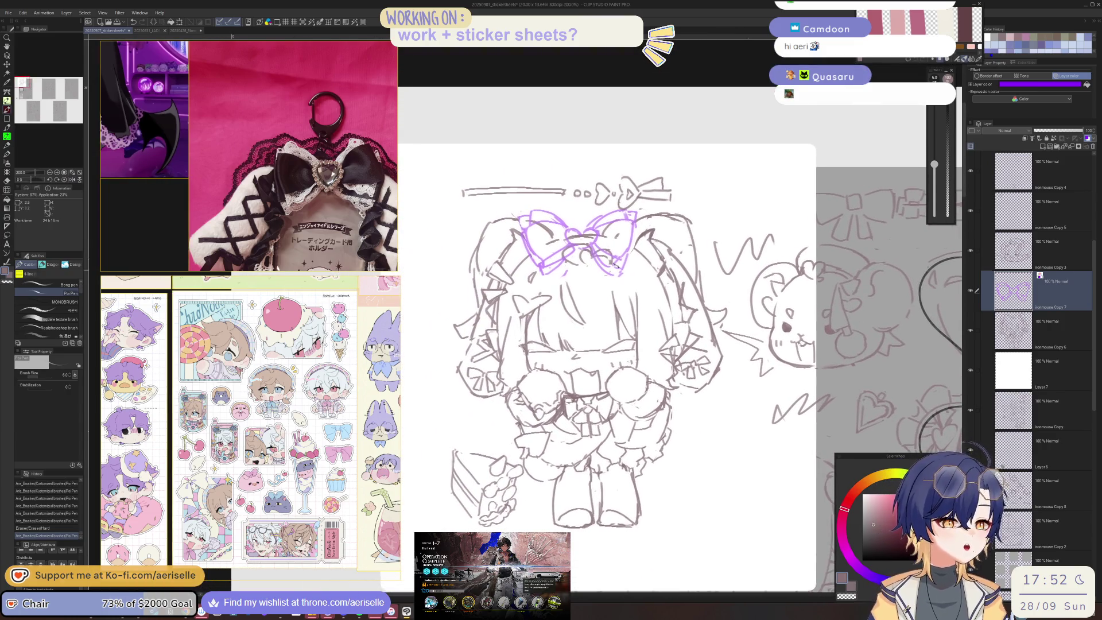
{"action": "scroll", "coordinate": [571, 233], "scroll_direction": "up", "scroll_amount": 3}
{"action": "key", "text": "e"}
{"action": "mouse_move", "coordinate": [505, 241]}
{"action": "left_mouse_down"}
{"action": "mouse_move", "coordinate": [599, 195]}
{"action": "mouse_move", "coordinate": [666, 281]}
{"action": "left_mouse_up"}
{"action": "key", "text": "p"}
{"action": "mouse_move", "coordinate": [603, 217]}
{"action": "left_mouse_down"}
{"action": "mouse_move", "coordinate": [626, 253]}
{"action": "mouse_move", "coordinate": [575, 226]}
{"action": "mouse_move", "coordinate": [472, 206]}
{"action": "mouse_move", "coordinate": [485, 283]}
{"action": "mouse_move", "coordinate": [528, 314]}
{"action": "mouse_move", "coordinate": [569, 278]}
{"action": "left_mouse_up"}
Trim part of the new bow line and add a stroke at its lower right
{"action": "key", "text": "e"}
{"action": "mouse_move", "coordinate": [565, 198]}
{"action": "left_mouse_down"}
{"action": "mouse_move", "coordinate": [586, 217]}
{"action": "mouse_move", "coordinate": [709, 183]}
{"action": "mouse_move", "coordinate": [715, 270]}
{"action": "mouse_move", "coordinate": [687, 299]}
{"action": "left_mouse_up"}
{"action": "key", "text": "p"}
{"action": "left_click_drag", "start_coordinate": [626, 268], "coordinate": [677, 316]}
{"action": "key", "text": "ctrl+minus"}
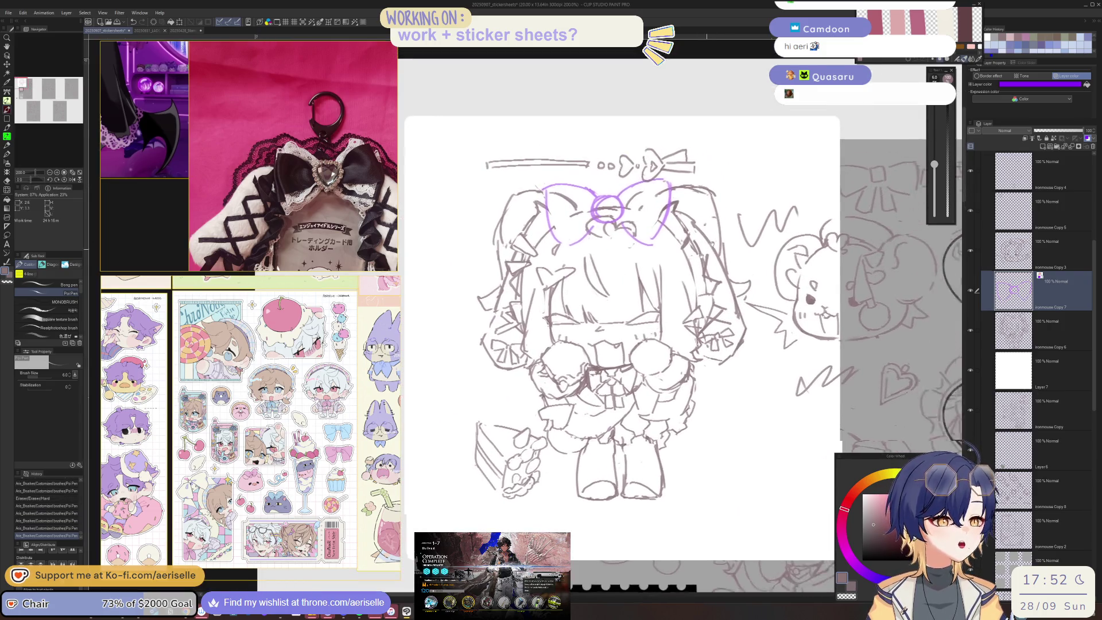
{"action": "key", "text": "ctrl+plus"}
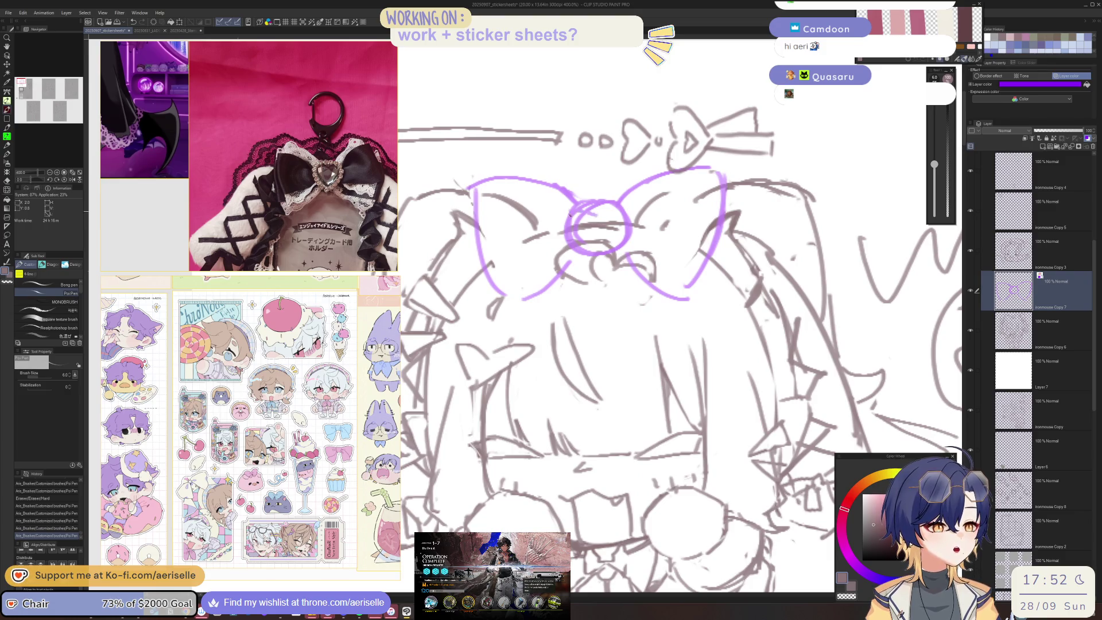
Erase stray marks inside the bow's centre knot, undoing a misplaced stroke
{"action": "key", "text": "e"}
{"action": "mouse_move", "coordinate": [573, 212]}
{"action": "left_mouse_down"}
{"action": "mouse_move", "coordinate": [600, 237]}
{"action": "mouse_move", "coordinate": [581, 216]}
{"action": "mouse_move", "coordinate": [618, 208]}
{"action": "mouse_move", "coordinate": [603, 218]}
{"action": "mouse_move", "coordinate": [594, 207]}
{"action": "mouse_move", "coordinate": [610, 244]}
{"action": "left_mouse_up"}
{"action": "key", "text": "p"}
{"action": "key", "text": "ctrl+z"}
{"action": "key", "text": "e"}
{"action": "key", "text": "p"}
{"action": "key", "text": "e"}
{"action": "key", "text": "p"}
Redraw the centre knot smaller and erase leftover marks around it
{"action": "left_click_drag", "start_coordinate": [606, 245], "coordinate": [600, 253]}
{"action": "key", "text": "e"}
{"action": "left_click_drag", "start_coordinate": [580, 207], "coordinate": [610, 196]}
{"action": "left_click_drag", "start_coordinate": [560, 230], "coordinate": [609, 253]}
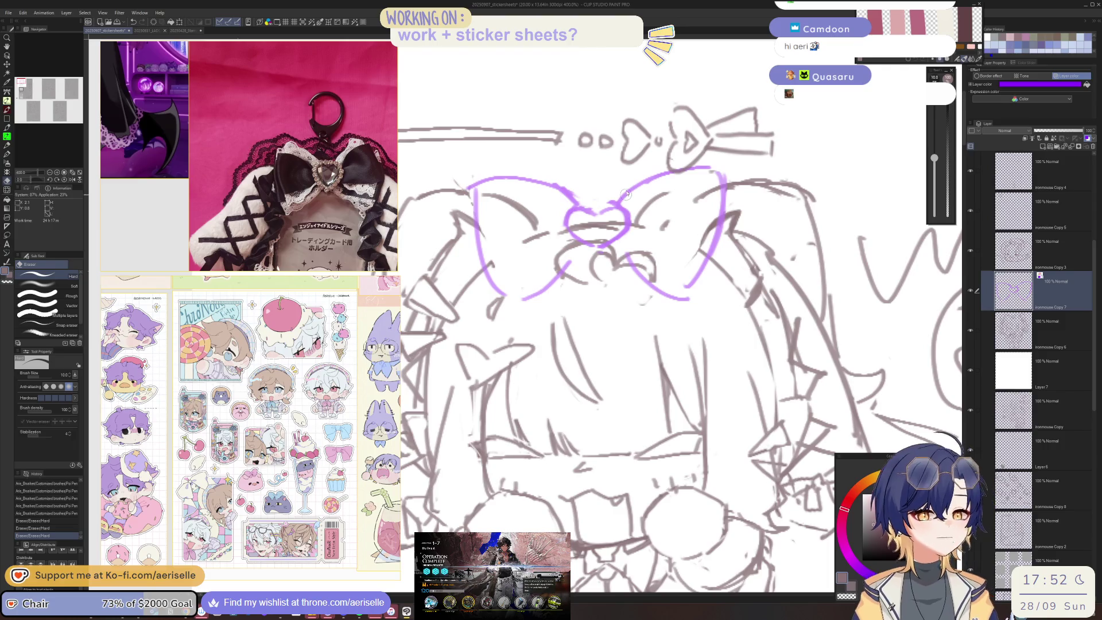
{"action": "left_click_drag", "start_coordinate": [631, 201], "coordinate": [621, 190]}
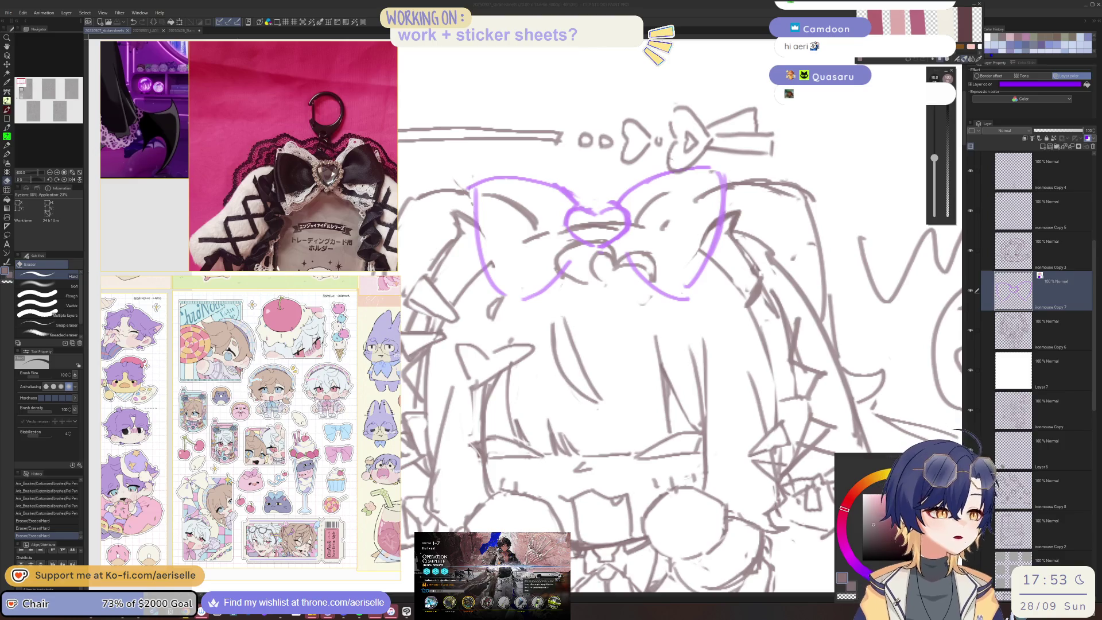
{"action": "scroll", "coordinate": [691, 305], "scroll_direction": "down", "scroll_amount": 5}
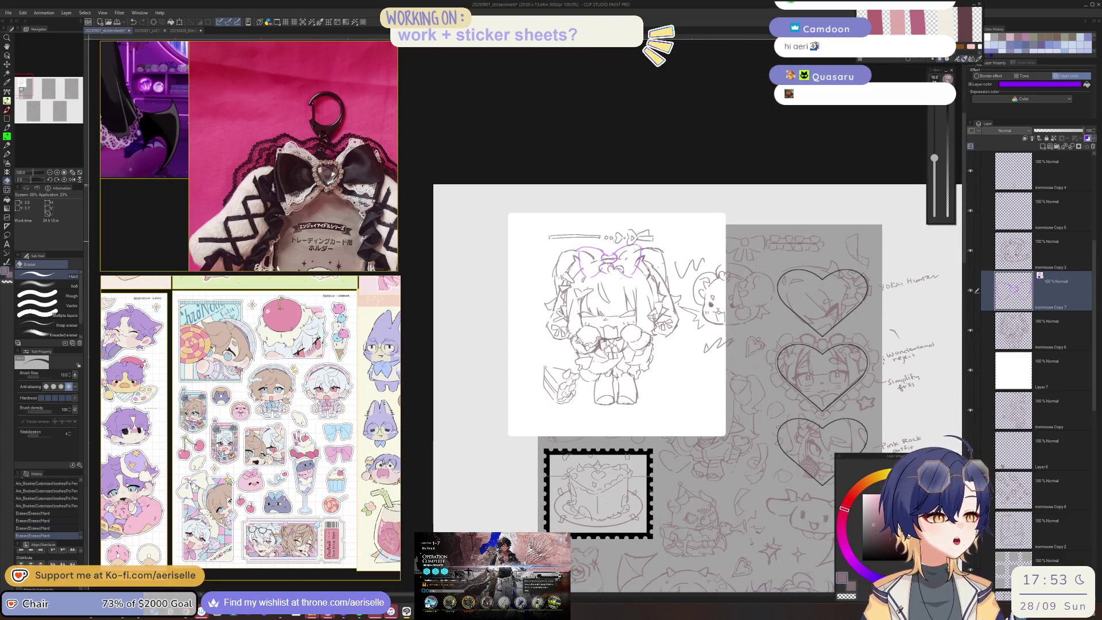
{"action": "scroll", "coordinate": [600, 253], "scroll_direction": "up", "scroll_amount": 1}
{"action": "scroll", "coordinate": [593, 241], "scroll_direction": "up", "scroll_amount": 2}
{"action": "key", "text": "p"}
{"action": "mouse_move", "coordinate": [546, 230]}
{"action": "left_mouse_down"}
{"action": "mouse_move", "coordinate": [614, 257]}
{"action": "mouse_move", "coordinate": [510, 257]}
{"action": "mouse_move", "coordinate": [529, 338]}
{"action": "mouse_move", "coordinate": [619, 291]}
{"action": "left_mouse_up"}
{"action": "key", "text": "ctrl+z"}
{"action": "key", "text": "ctrl+z"}
Trim the bow's left loop and redraw the right loop's top, lower edge and side
{"action": "key", "text": "e"}
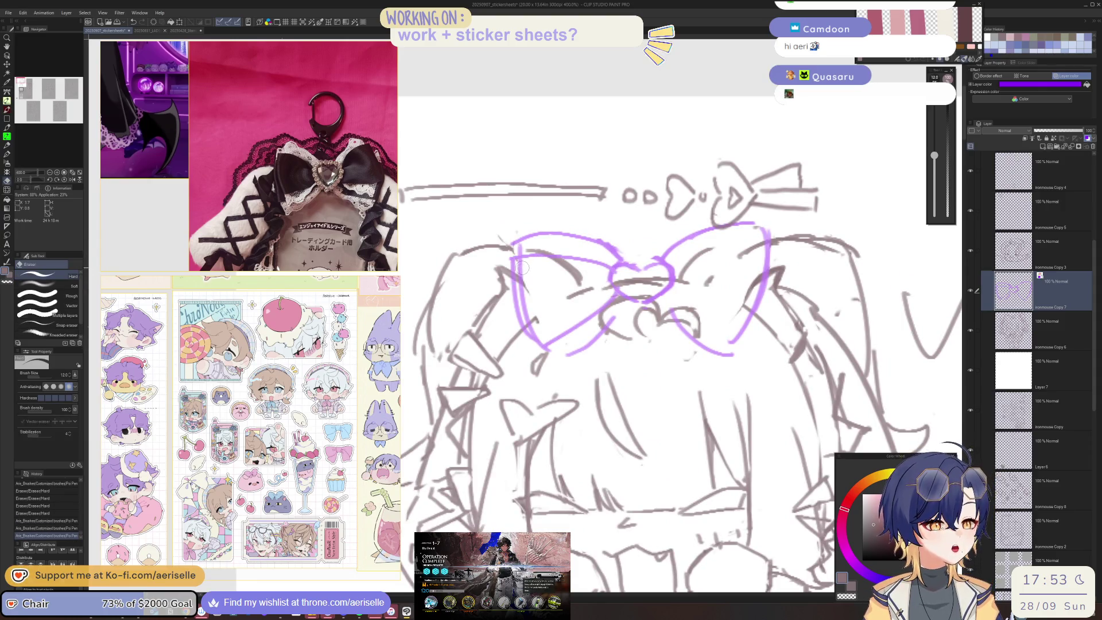
{"action": "left_click_drag", "start_coordinate": [520, 255], "coordinate": [531, 340]}
{"action": "key", "text": "p"}
{"action": "left_click_drag", "start_coordinate": [668, 263], "coordinate": [758, 258]}
{"action": "left_click_drag", "start_coordinate": [660, 296], "coordinate": [738, 339]}
{"action": "left_click_drag", "start_coordinate": [777, 290], "coordinate": [752, 336]}
{"action": "key", "text": "e"}
{"action": "mouse_move", "coordinate": [767, 271]}
{"action": "left_mouse_down"}
{"action": "mouse_move", "coordinate": [748, 310]}
{"action": "mouse_move", "coordinate": [745, 287]}
{"action": "left_mouse_up"}
{"action": "key", "text": "p"}
Redraw the left loop's lower edge and top, rework the upper-right loop and the centre knot
{"action": "left_click_drag", "start_coordinate": [550, 349], "coordinate": [597, 341]}
{"action": "left_click_drag", "start_coordinate": [516, 259], "coordinate": [509, 237]}
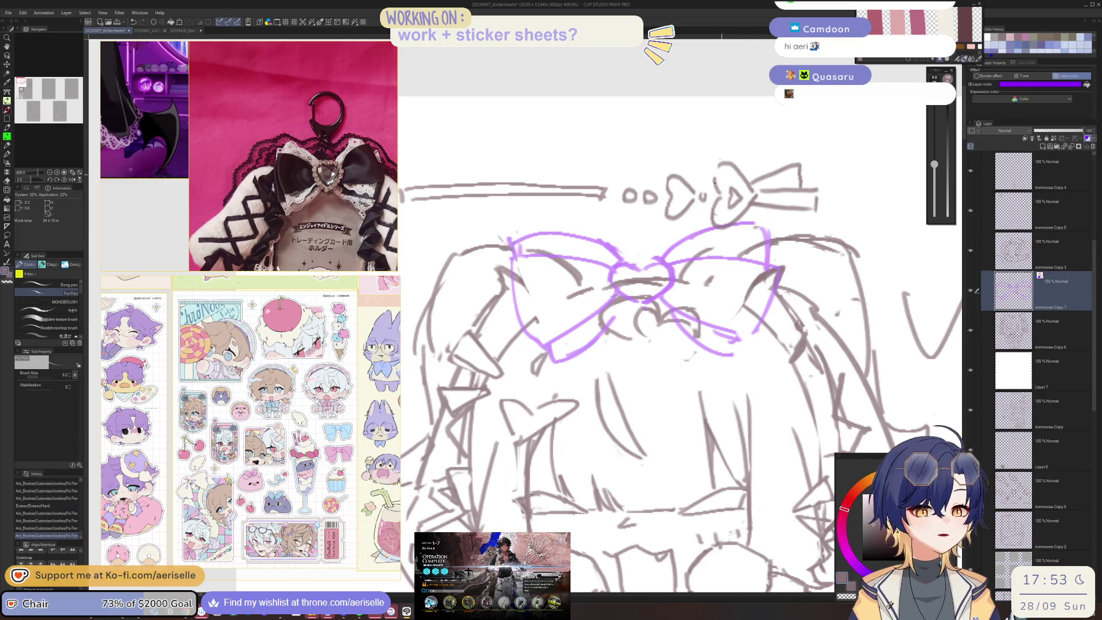
{"action": "left_click_drag", "start_coordinate": [674, 251], "coordinate": [755, 225]}
{"action": "key", "text": "e"}
{"action": "mouse_move", "coordinate": [677, 246]}
{"action": "left_mouse_down"}
{"action": "mouse_move", "coordinate": [743, 228]}
{"action": "mouse_move", "coordinate": [775, 233]}
{"action": "left_mouse_up"}
{"action": "key", "text": "p"}
{"action": "left_click_drag", "start_coordinate": [749, 339], "coordinate": [745, 355]}
{"action": "key", "text": "e"}
{"action": "key", "text": "p"}
{"action": "left_click_drag", "start_coordinate": [671, 269], "coordinate": [753, 251]}
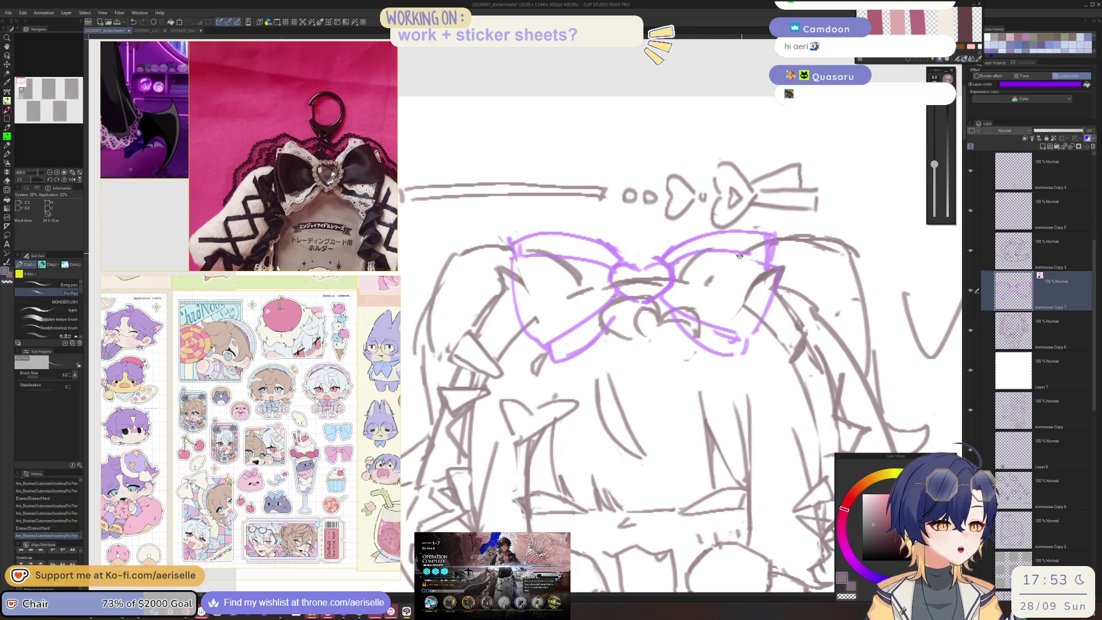
{"action": "key", "text": "e"}
{"action": "left_click_drag", "start_coordinate": [626, 261], "coordinate": [642, 263]}
{"action": "key", "text": "p"}
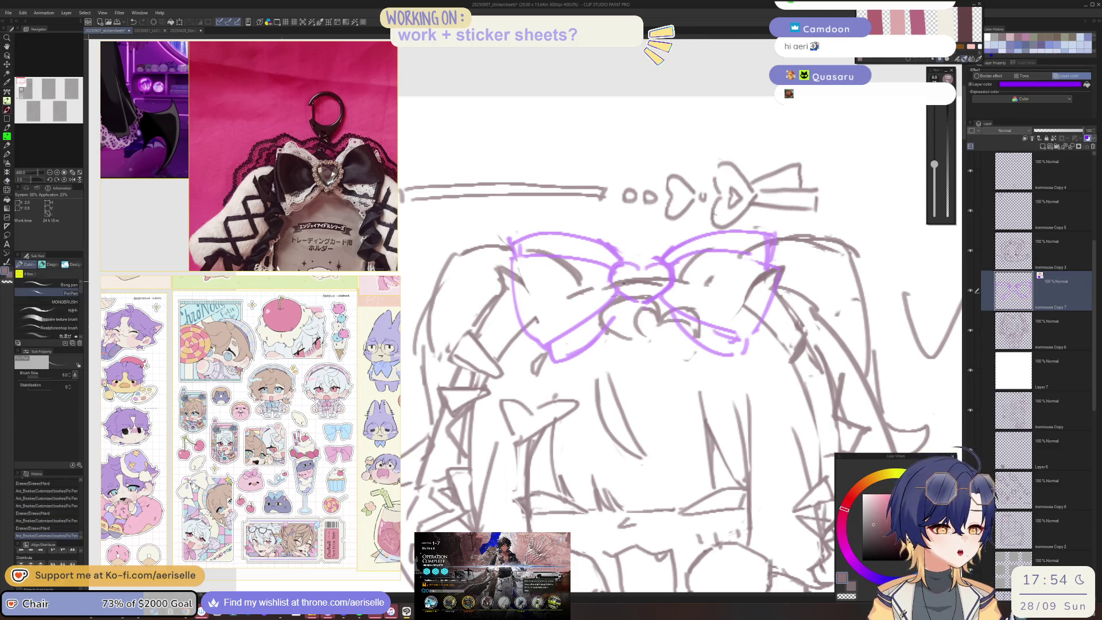
Erase stray bits around the bow, redraw a short line and trim the top-left loop
{"action": "scroll", "coordinate": [658, 263], "scroll_direction": "down", "scroll_amount": 3}
{"action": "scroll", "coordinate": [609, 274], "scroll_direction": "up", "scroll_amount": 2}
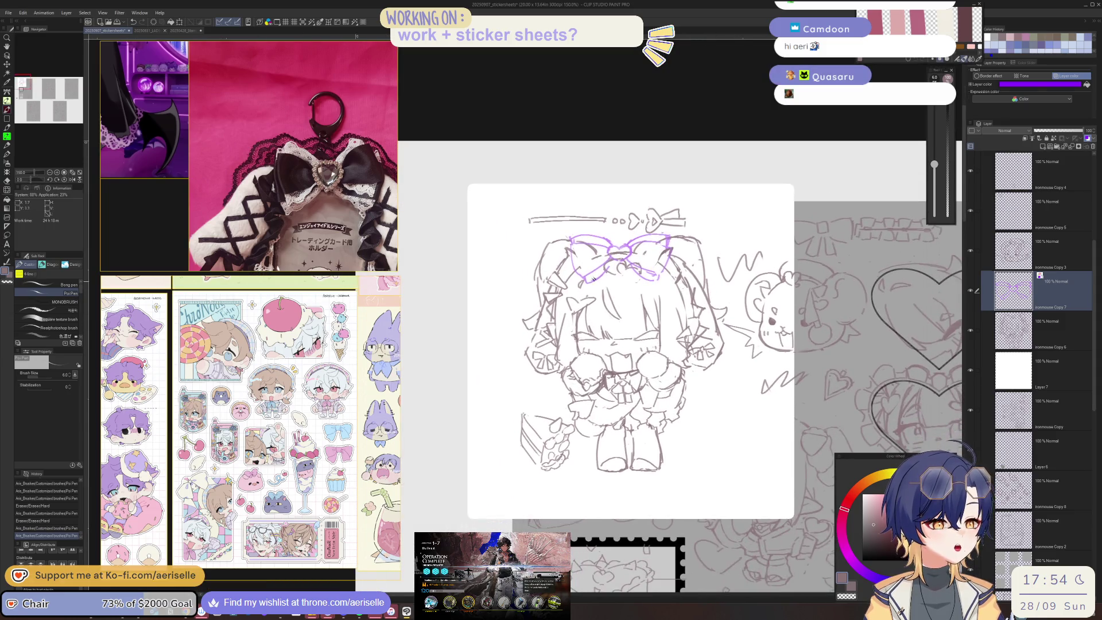
{"action": "key", "text": "e"}
{"action": "left_click_drag", "start_coordinate": [610, 270], "coordinate": [664, 253]}
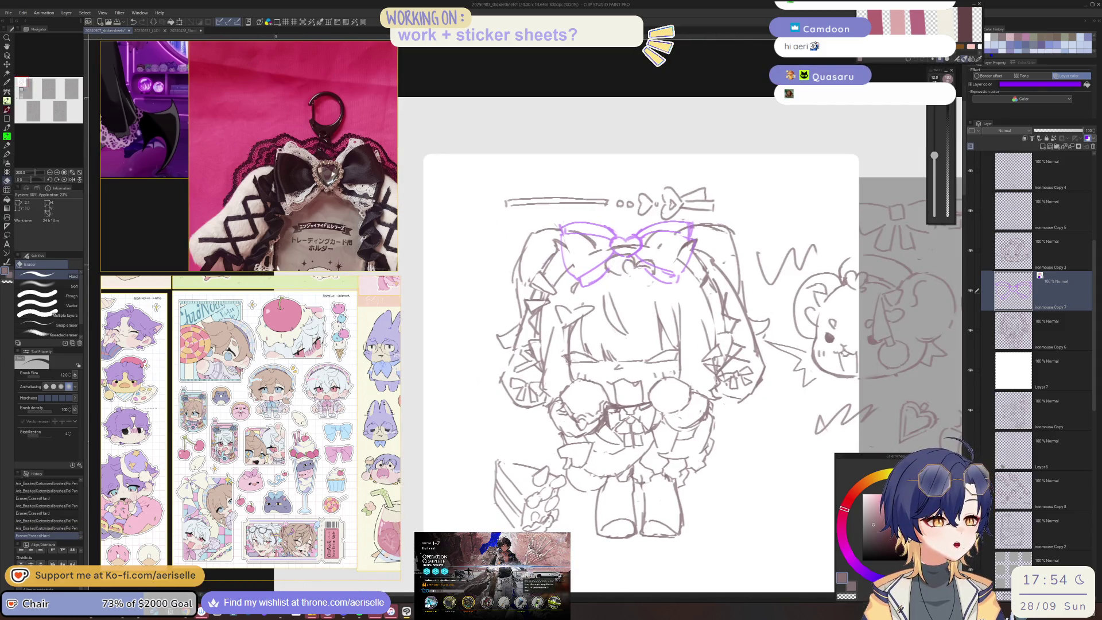
{"action": "key", "text": "p"}
{"action": "key", "text": "e"}
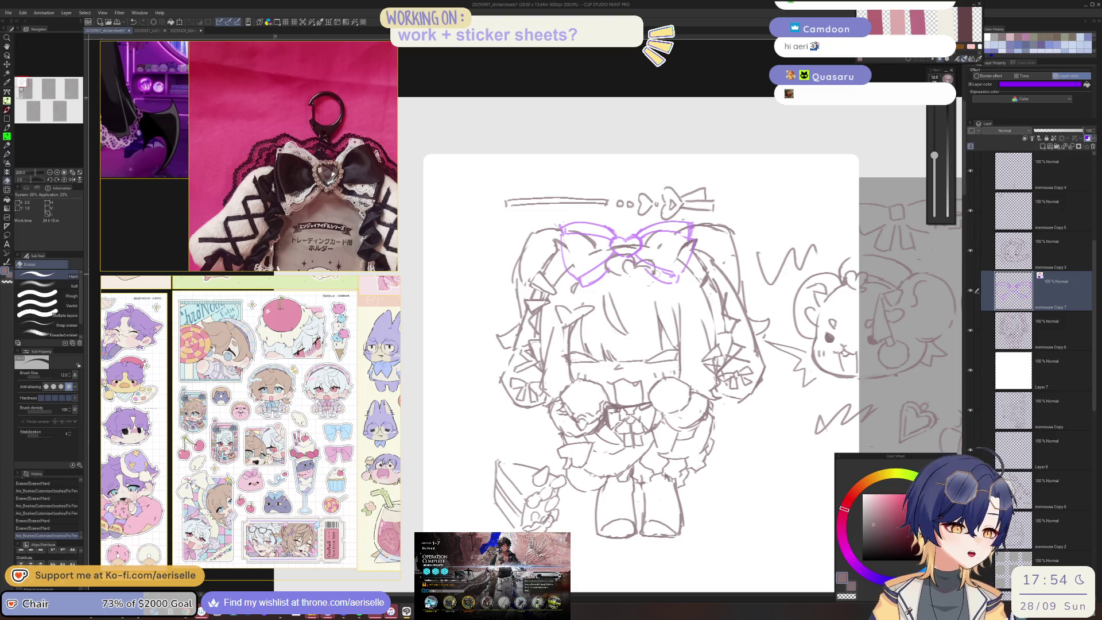
{"action": "left_click_drag", "start_coordinate": [664, 274], "coordinate": [671, 270]}
{"action": "key", "text": "p"}
{"action": "left_click_drag", "start_coordinate": [664, 230], "coordinate": [668, 227]}
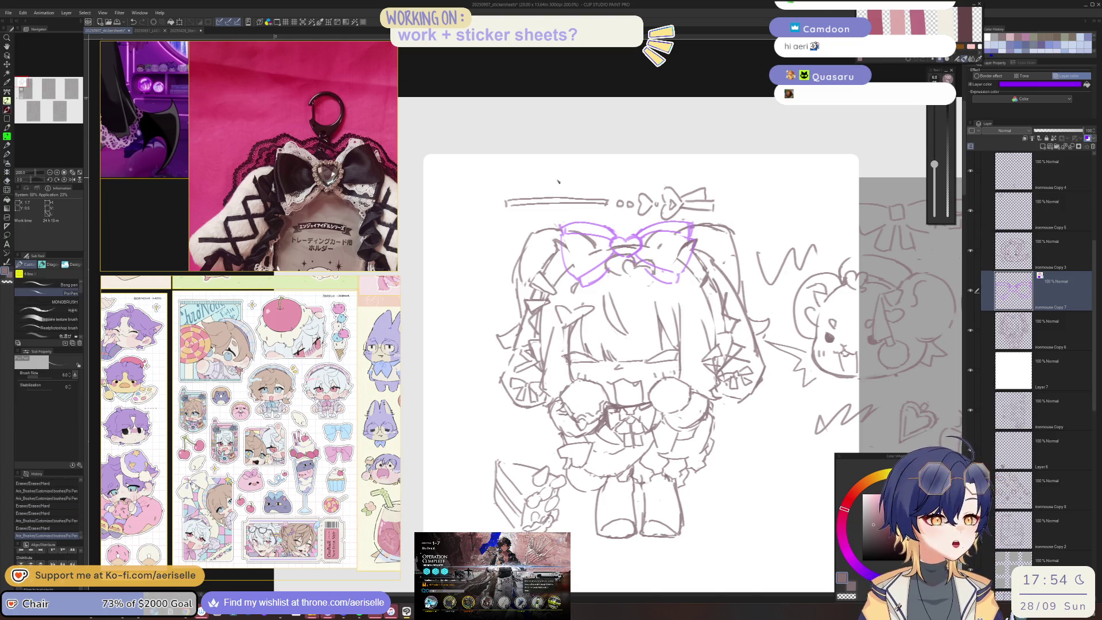
{"action": "scroll", "coordinate": [556, 181], "scroll_direction": "up", "scroll_amount": 2}
{"action": "mouse_move", "coordinate": [566, 269]}
{"action": "left_mouse_down"}
{"action": "mouse_move", "coordinate": [629, 264]}
{"action": "mouse_move", "coordinate": [609, 270]}
{"action": "left_mouse_up"}
{"action": "key", "text": "e"}
{"action": "key", "text": "p"}
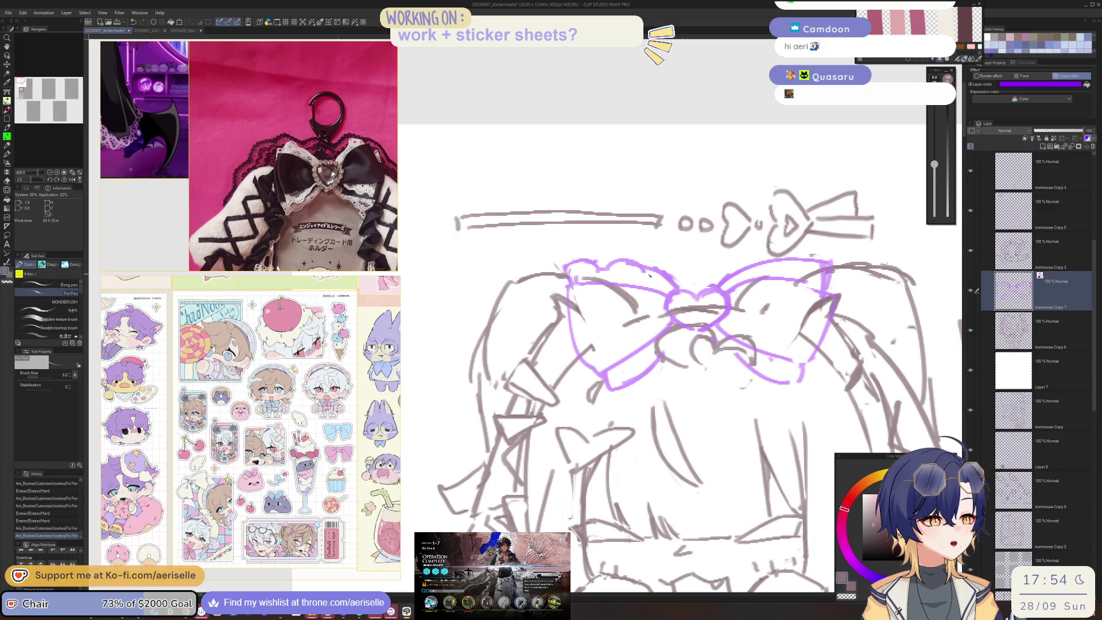
{"action": "key", "text": "e"}
{"action": "key", "text": "p"}
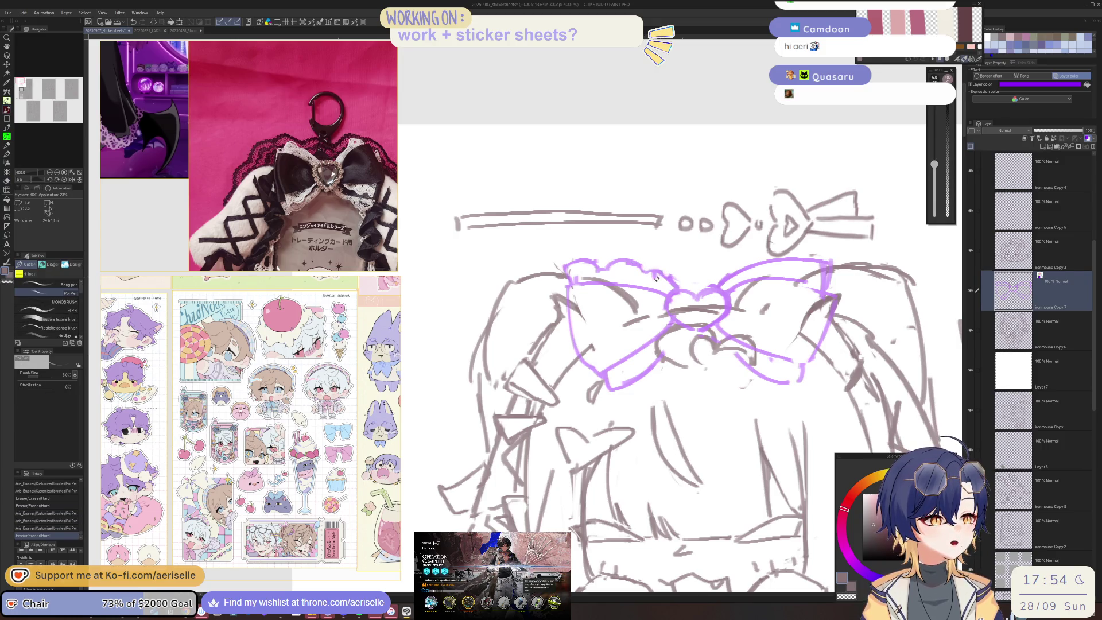
Add a frilled stroke to the bow's lower left and touch up the lower-right loop lines
{"action": "mouse_move", "coordinate": [609, 392]}
{"action": "left_mouse_down"}
{"action": "mouse_move", "coordinate": [643, 381]}
{"action": "mouse_move", "coordinate": [660, 356]}
{"action": "left_mouse_up"}
{"action": "key", "text": "e"}
{"action": "key", "text": "p"}
{"action": "key", "text": "e"}
{"action": "key", "text": "p"}
{"action": "key", "text": "e"}
{"action": "mouse_move", "coordinate": [740, 370]}
{"action": "left_mouse_down"}
{"action": "mouse_move", "coordinate": [672, 348]}
{"action": "mouse_move", "coordinate": [723, 372]}
{"action": "mouse_move", "coordinate": [730, 351]}
{"action": "mouse_move", "coordinate": [738, 363]}
{"action": "mouse_move", "coordinate": [704, 368]}
{"action": "mouse_move", "coordinate": [653, 356]}
{"action": "mouse_move", "coordinate": [666, 344]}
{"action": "mouse_move", "coordinate": [762, 370]}
{"action": "mouse_move", "coordinate": [708, 342]}
{"action": "mouse_move", "coordinate": [701, 373]}
{"action": "left_mouse_up"}
{"action": "key", "text": "p"}
{"action": "key", "text": "e"}
{"action": "key", "text": "p"}
{"action": "key", "text": "e"}
{"action": "key", "text": "p"}
{"action": "key", "text": "e"}
{"action": "key", "text": "p"}
{"action": "key", "text": "e"}
{"action": "key", "text": "p"}
Lasso the strokes left of the bow, shift them slightly, and deselect
{"action": "key", "text": "m"}
{"action": "key", "text": "v"}
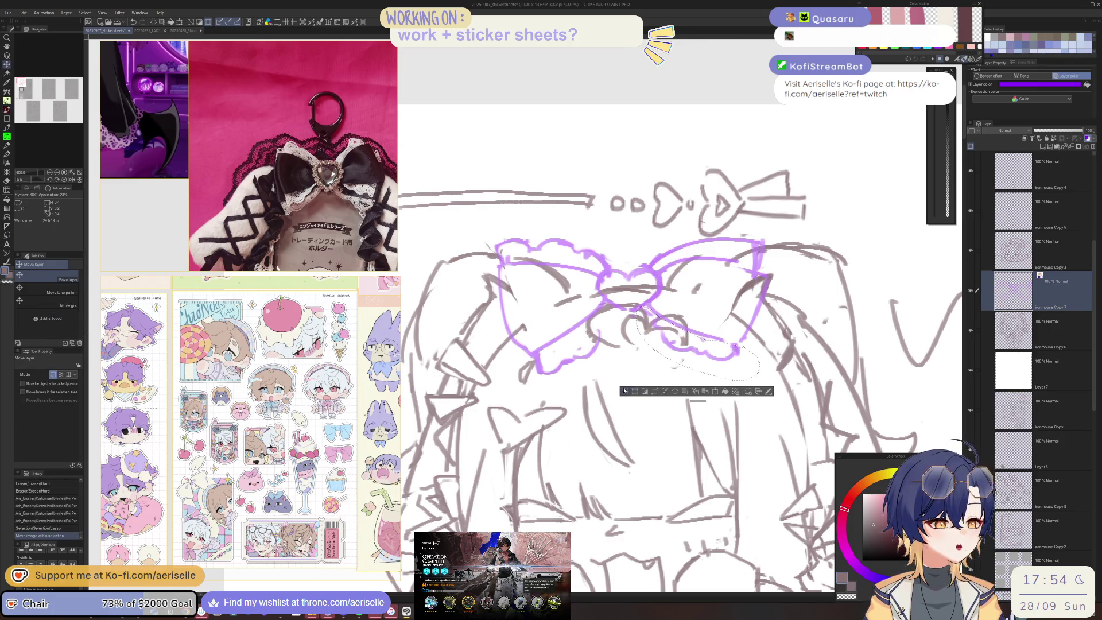
{"action": "key", "text": "ctrl+d"}
{"action": "key", "text": "m"}
{"action": "mouse_move", "coordinate": [595, 324]}
{"action": "left_mouse_down"}
{"action": "mouse_move", "coordinate": [541, 356]}
{"action": "mouse_move", "coordinate": [621, 344]}
{"action": "mouse_move", "coordinate": [598, 332]}
{"action": "left_mouse_up"}
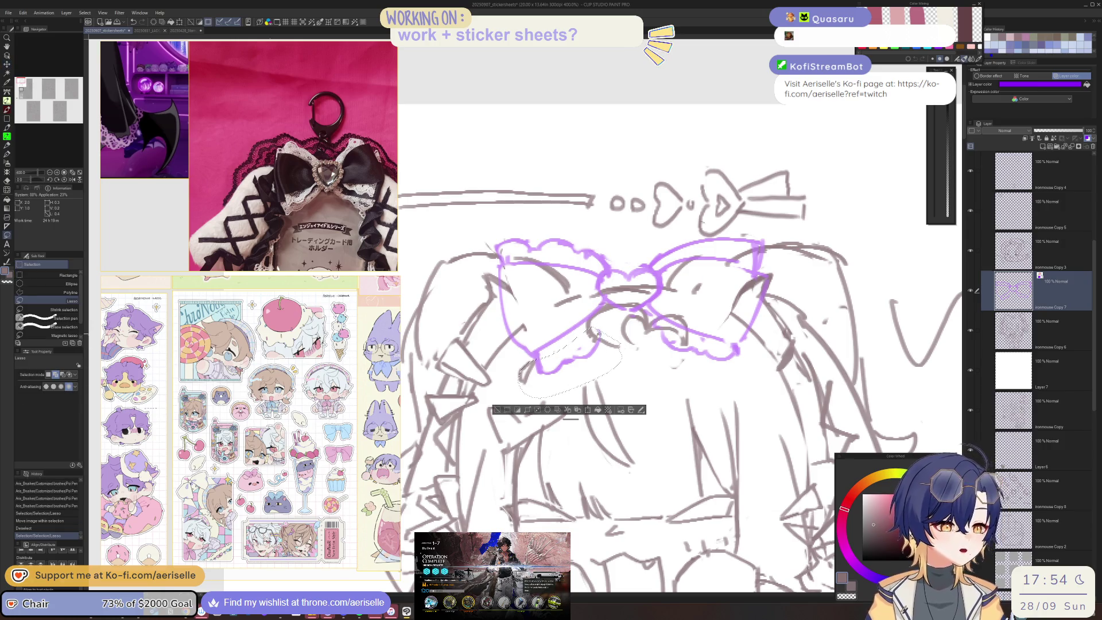
{"action": "key", "text": "v"}
{"action": "left_click_drag", "start_coordinate": [574, 379], "coordinate": [571, 374]}
{"action": "key", "text": "ctrl+d"}
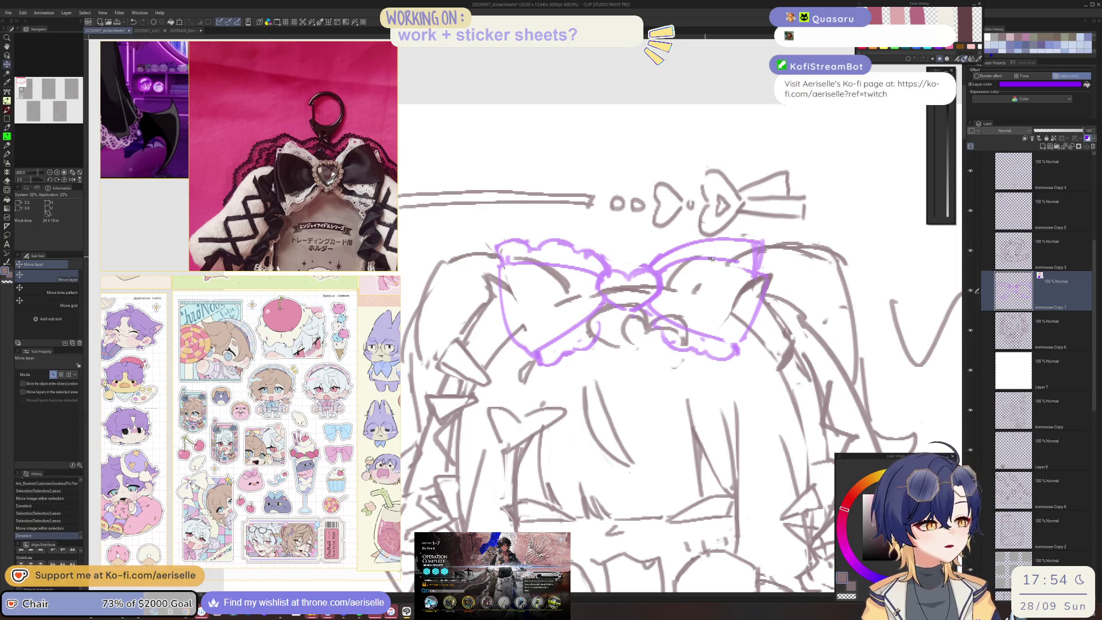
Tidy the bow's ruffled upper edges, undoing a misplaced upper-right stroke
{"action": "key", "text": "e"}
{"action": "mouse_move", "coordinate": [750, 252]}
{"action": "left_mouse_down"}
{"action": "mouse_move", "coordinate": [763, 267]}
{"action": "mouse_move", "coordinate": [744, 243]}
{"action": "mouse_move", "coordinate": [778, 249]}
{"action": "mouse_move", "coordinate": [689, 236]}
{"action": "mouse_move", "coordinate": [703, 252]}
{"action": "mouse_move", "coordinate": [648, 264]}
{"action": "mouse_move", "coordinate": [758, 231]}
{"action": "left_mouse_up"}
{"action": "key", "text": "p"}
{"action": "key", "text": "ctrl+z"}
{"action": "key", "text": "e"}
{"action": "key", "text": "p"}
{"action": "key", "text": "e"}
{"action": "key", "text": "p"}
{"action": "key", "text": "e"}
{"action": "key", "text": "ctrl+minus"}
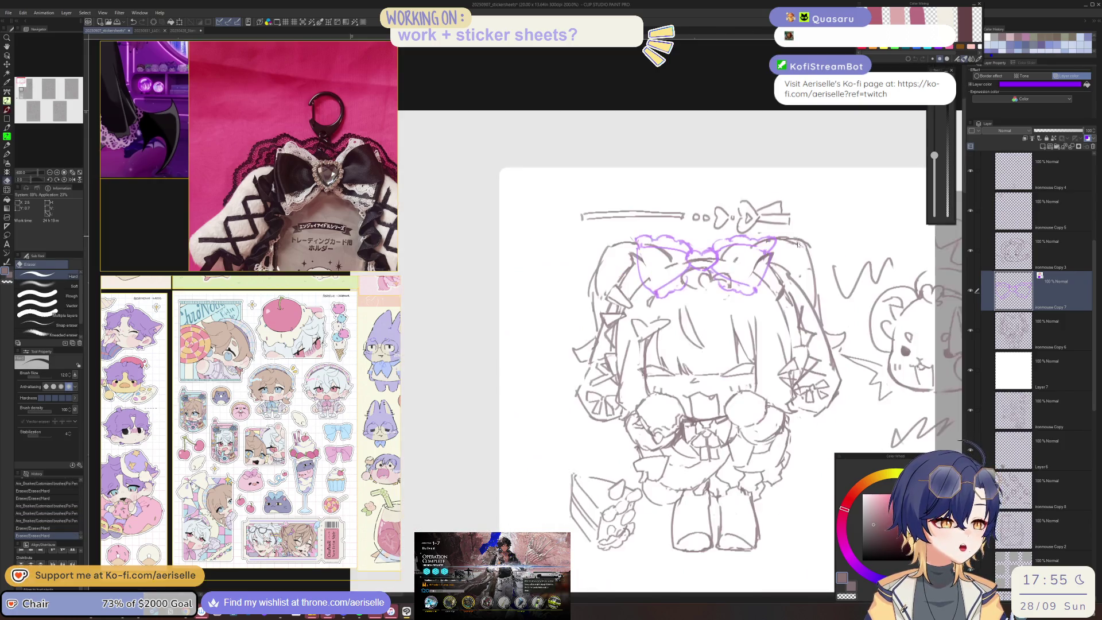
{"action": "key", "text": "ctrl+plus"}
{"action": "left_click_drag", "start_coordinate": [692, 261], "coordinate": [724, 281]}
{"action": "key", "text": "p"}
{"action": "key", "text": "ctrl+minus"}
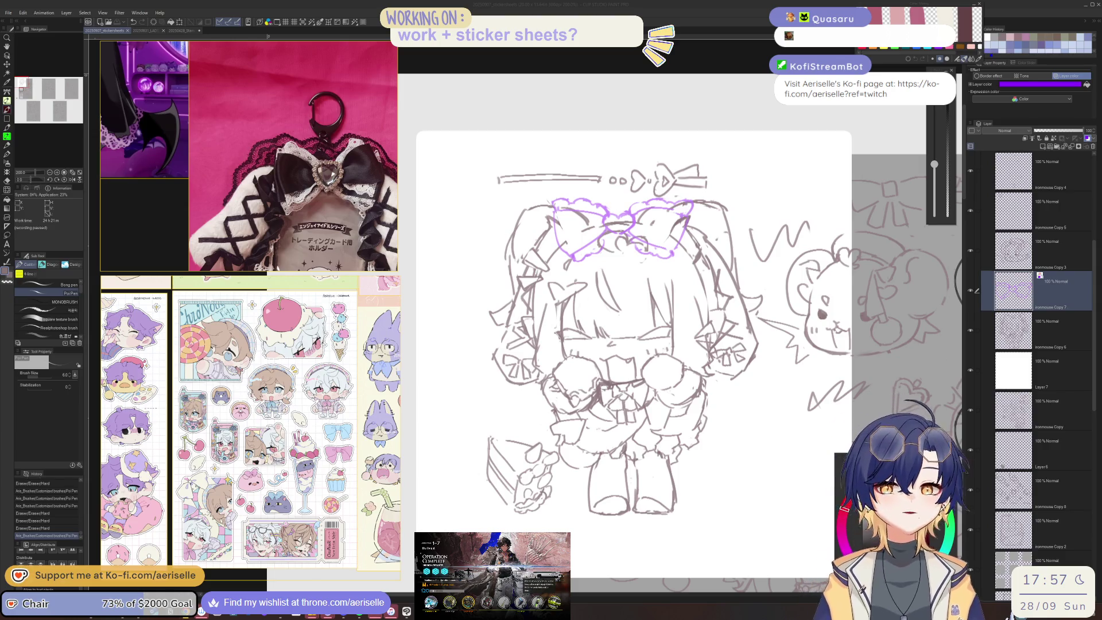
{"action": "left_click", "coordinate": [841, 300]}
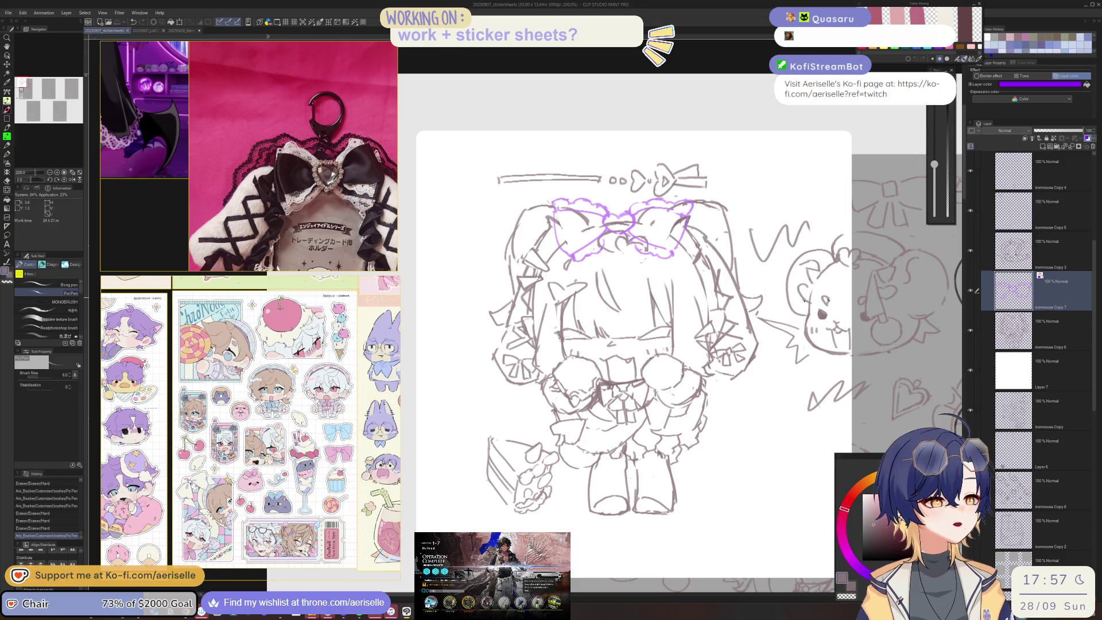
Draw a purple Poi Pen stroke across the top of the bow
{"action": "scroll", "coordinate": [572, 214], "scroll_direction": "up", "scroll_amount": 2}
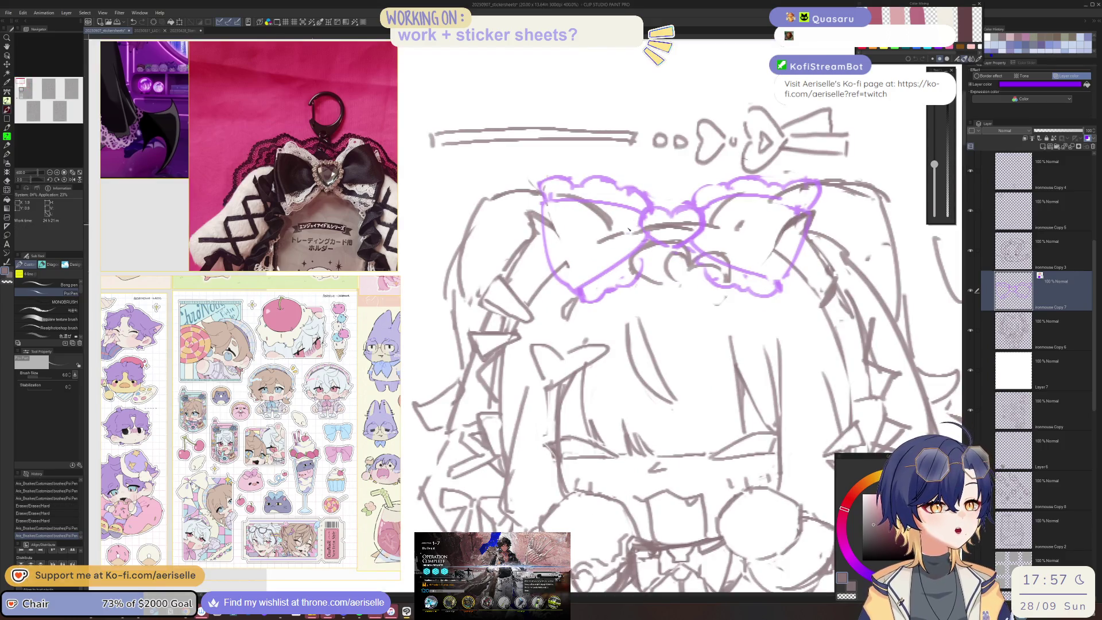
{"action": "left_click_drag", "start_coordinate": [624, 238], "coordinate": [737, 229]}
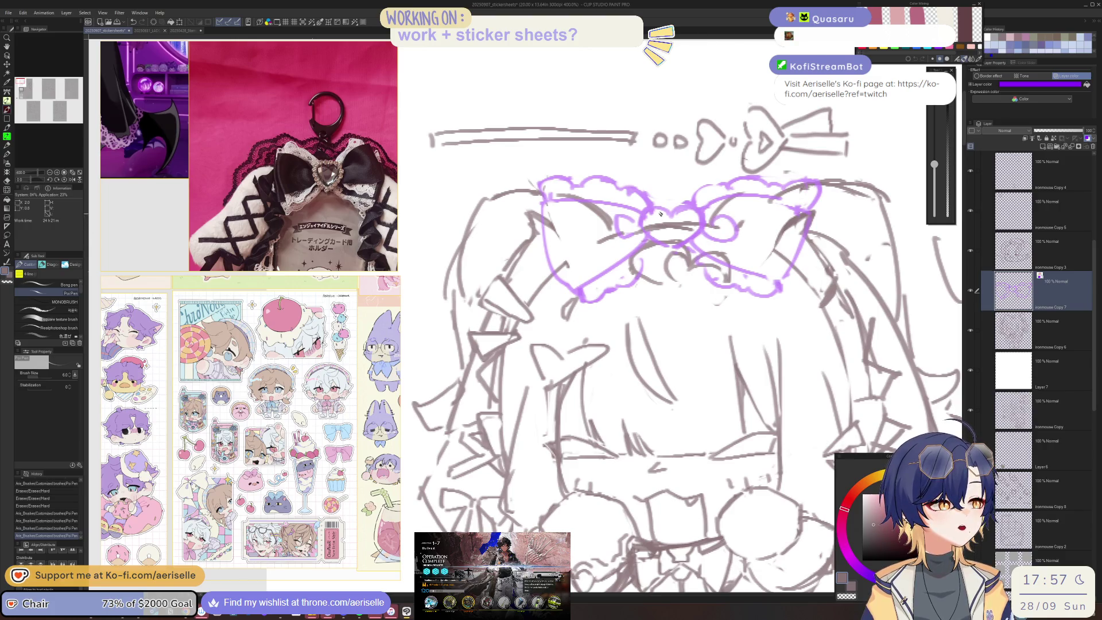
{"action": "scroll", "coordinate": [584, 211], "scroll_direction": "down", "scroll_amount": 3}
{"action": "scroll", "coordinate": [584, 211], "scroll_direction": "up", "scroll_amount": 3}
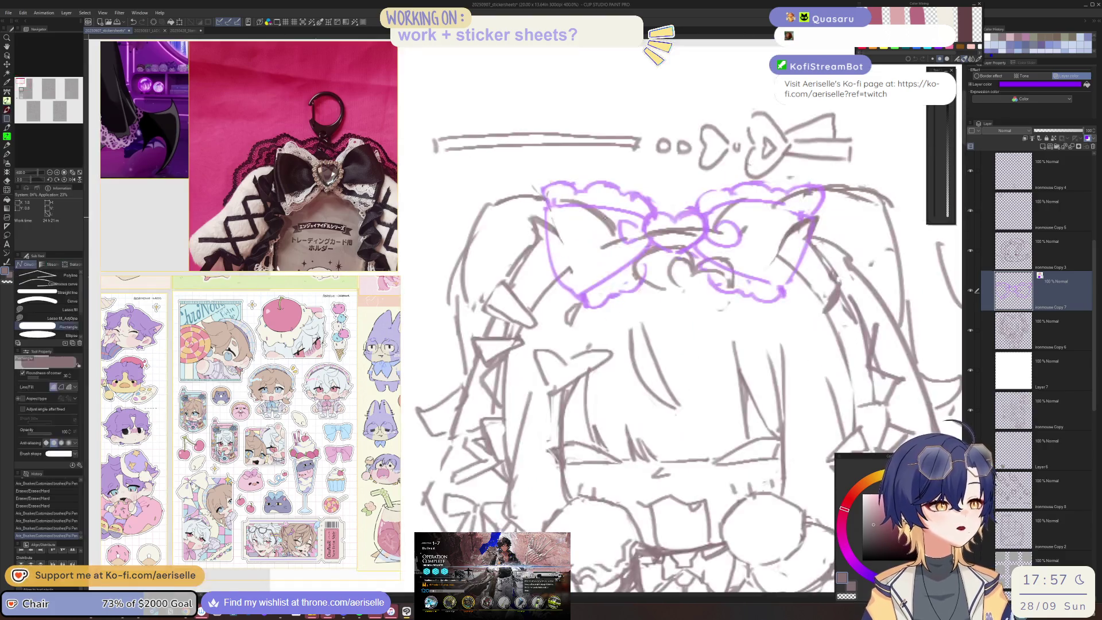
Lasso-fill the bow's shape on the sketch layer beneath it
{"action": "left_click", "coordinate": [596, 187], "text": "ctrl+shift"}
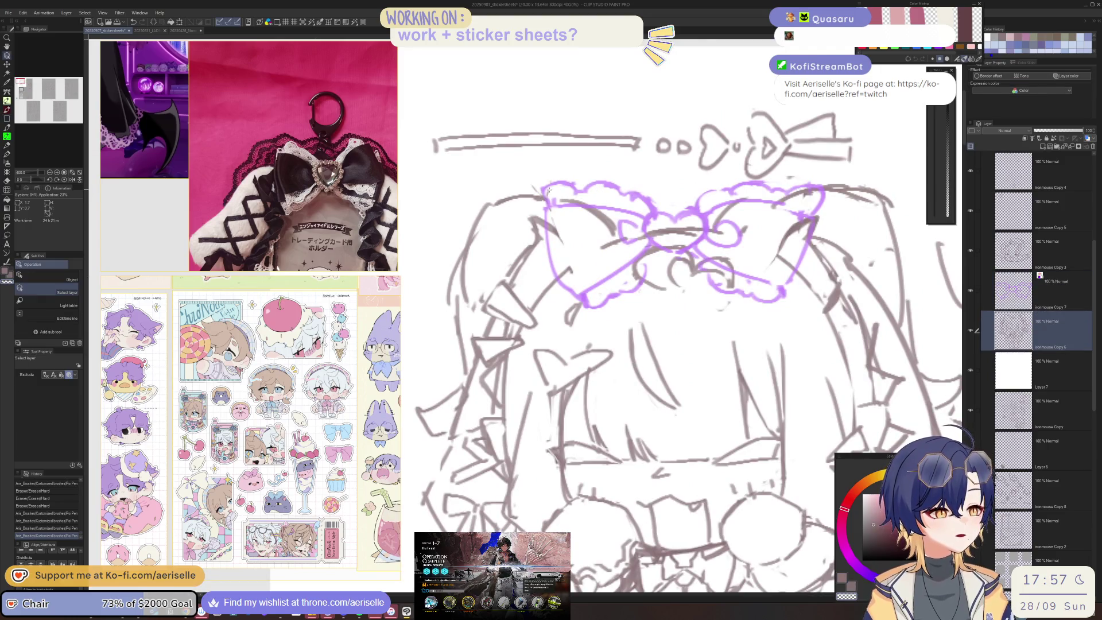
{"action": "key", "text": "u"}
{"action": "key", "text": "u"}
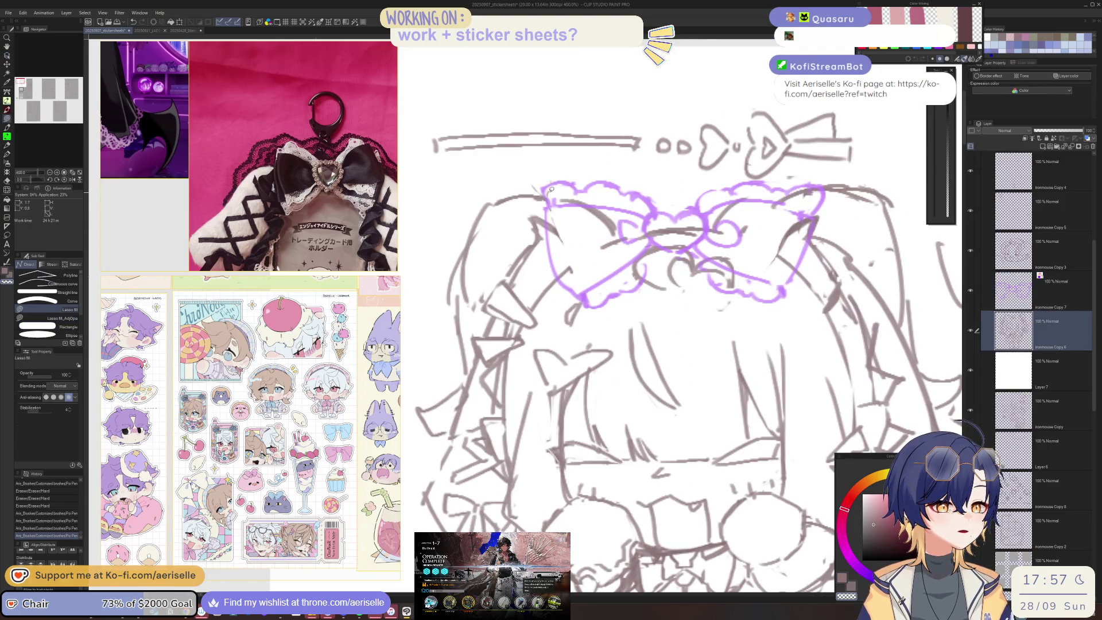
{"action": "mouse_move", "coordinate": [544, 191]}
{"action": "left_mouse_down"}
{"action": "mouse_move", "coordinate": [554, 252]}
{"action": "mouse_move", "coordinate": [588, 286]}
{"action": "mouse_move", "coordinate": [619, 289]}
{"action": "left_mouse_up"}
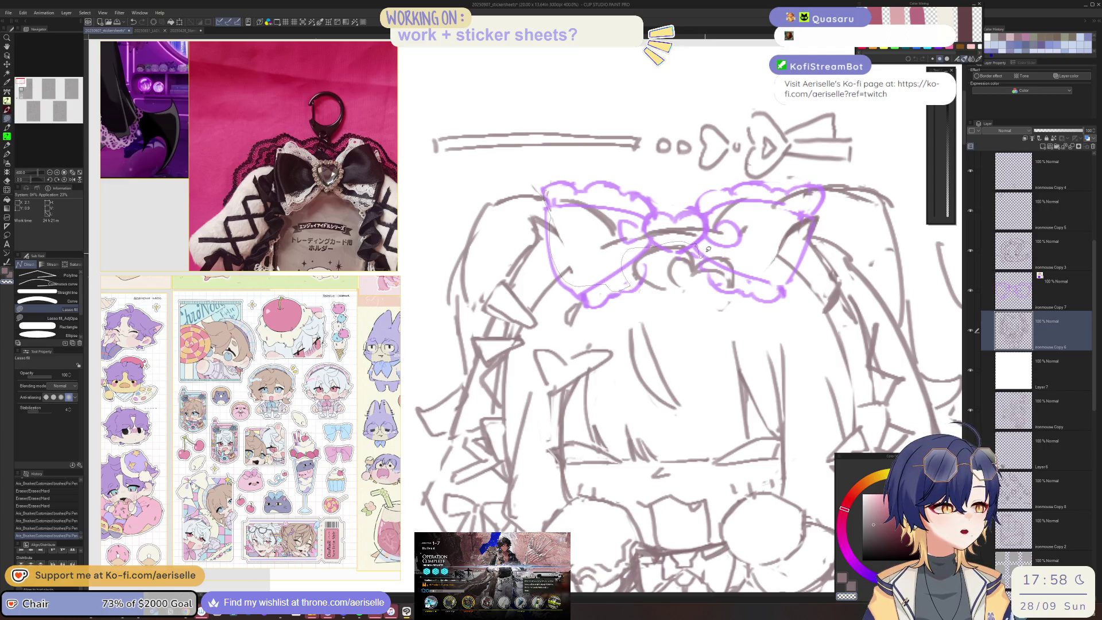
{"action": "mouse_move", "coordinate": [812, 237]}
{"action": "left_mouse_down"}
{"action": "mouse_move", "coordinate": [813, 204]}
{"action": "mouse_move", "coordinate": [750, 169]}
{"action": "left_mouse_up"}
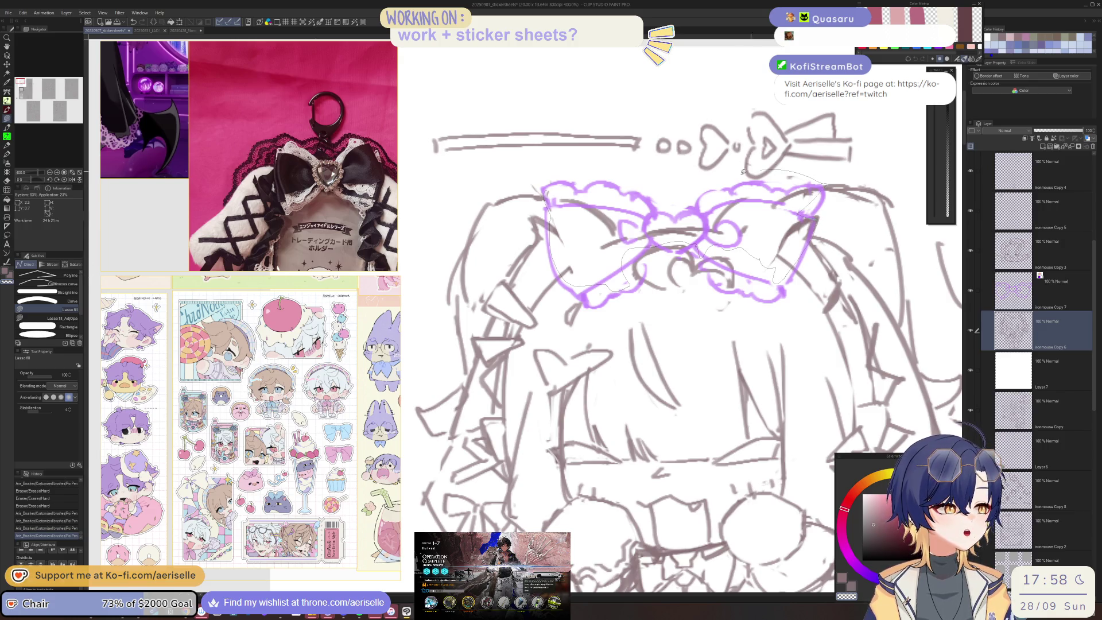
{"action": "left_click_drag", "start_coordinate": [683, 188], "coordinate": [683, 188]}
{"action": "key", "text": "ctrl+alt+0"}
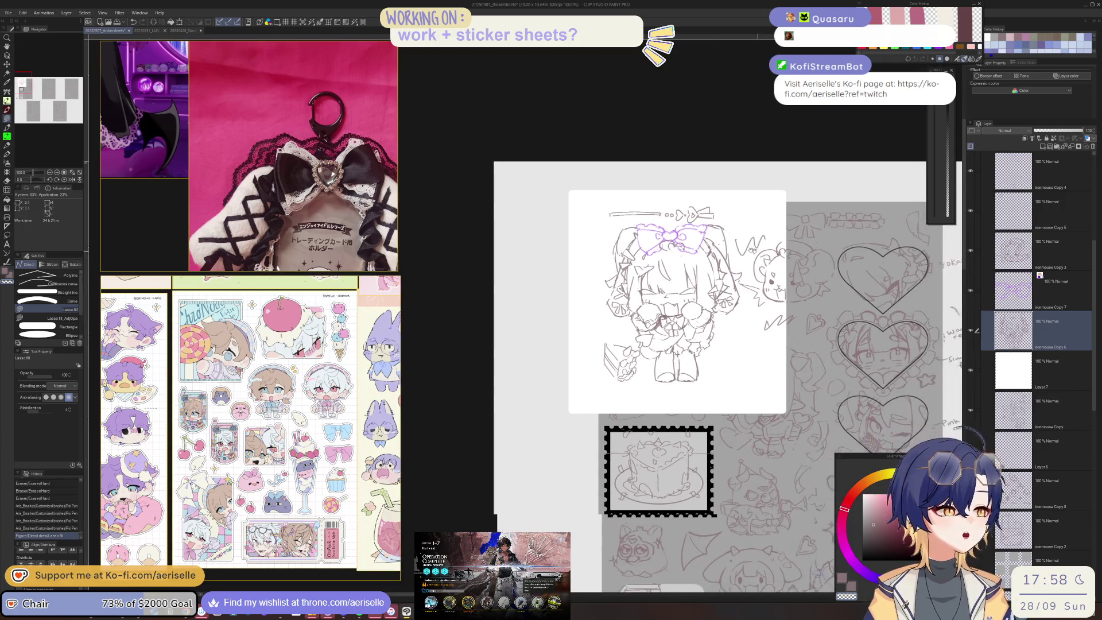
Select the purple bow on its layer and scale it slightly smaller, then deselect
{"action": "scroll", "coordinate": [666, 229], "scroll_direction": "up", "scroll_amount": 2}
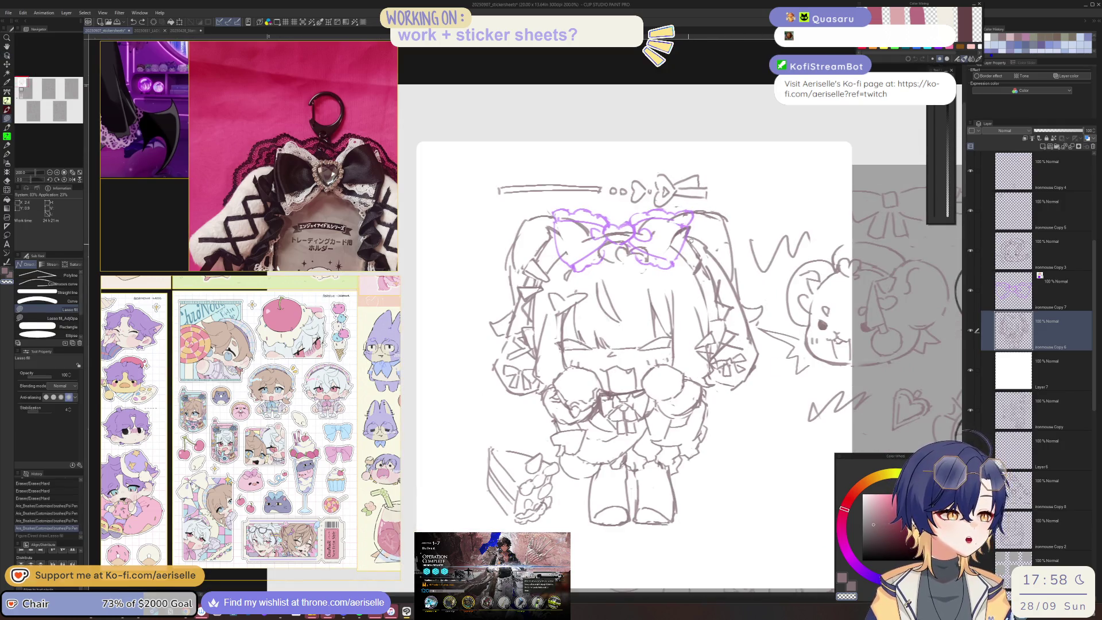
{"action": "left_click", "coordinate": [664, 214], "text": "ctrl"}
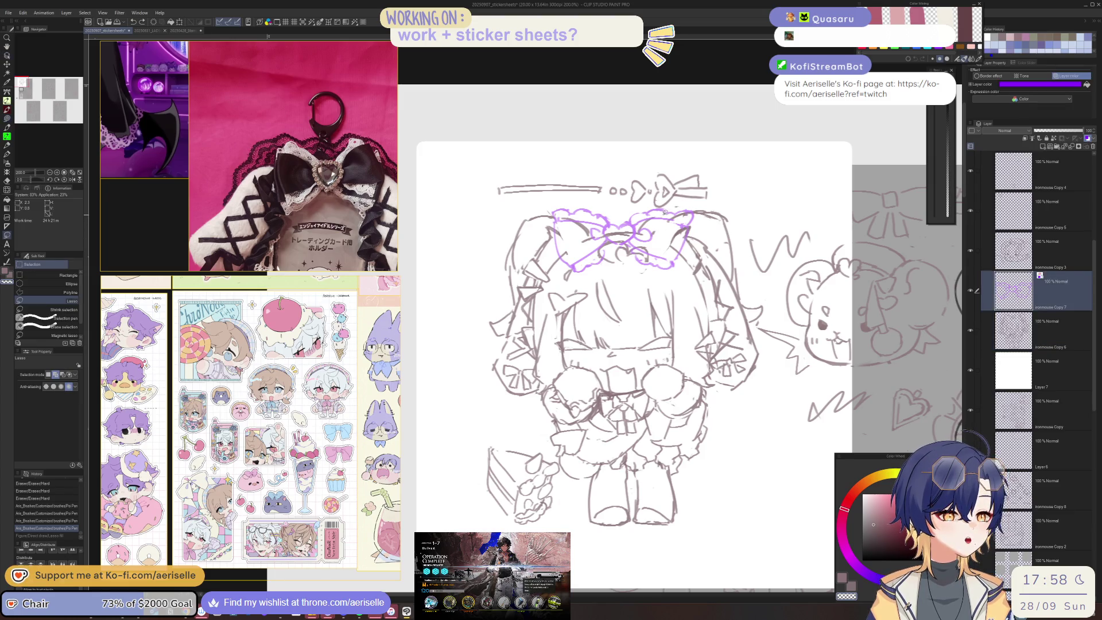
{"action": "mouse_move", "coordinate": [666, 196]}
{"action": "left_mouse_down"}
{"action": "mouse_move", "coordinate": [548, 276]}
{"action": "mouse_move", "coordinate": [723, 245]}
{"action": "mouse_move", "coordinate": [677, 256]}
{"action": "left_mouse_up"}
{"action": "left_click", "coordinate": [655, 323]}
{"action": "left_click", "coordinate": [607, 321]}
{"action": "left_click", "coordinate": [557, 320]}
Add a new raster layer with a vertical symmetry ruler through the bow's centre
{"action": "left_click", "coordinate": [1041, 147]}
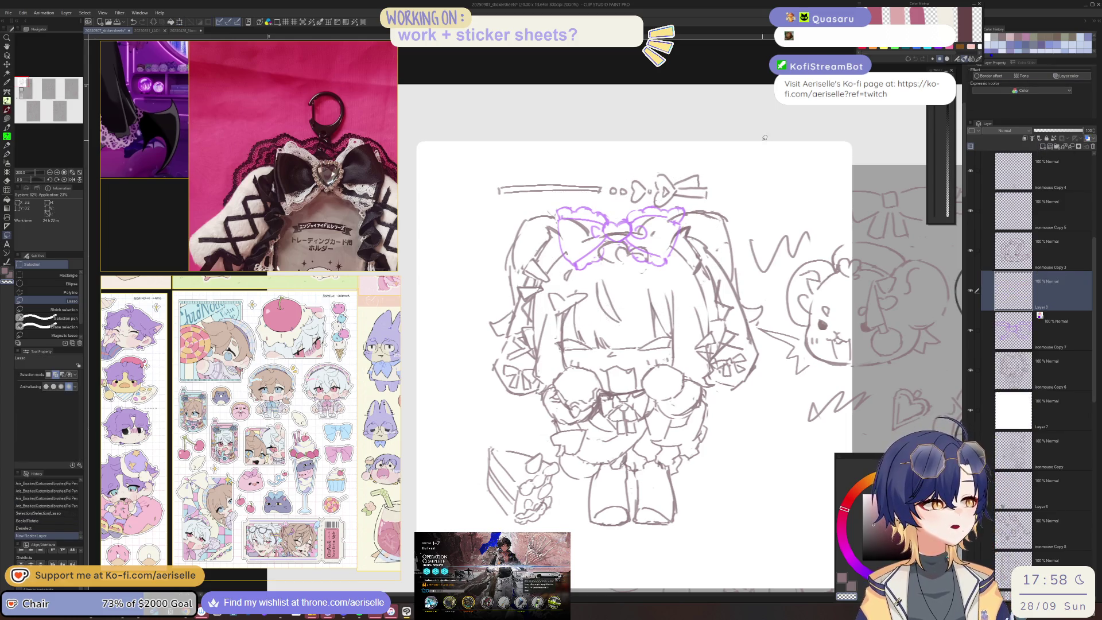
{"action": "left_click", "coordinate": [12, 227]}
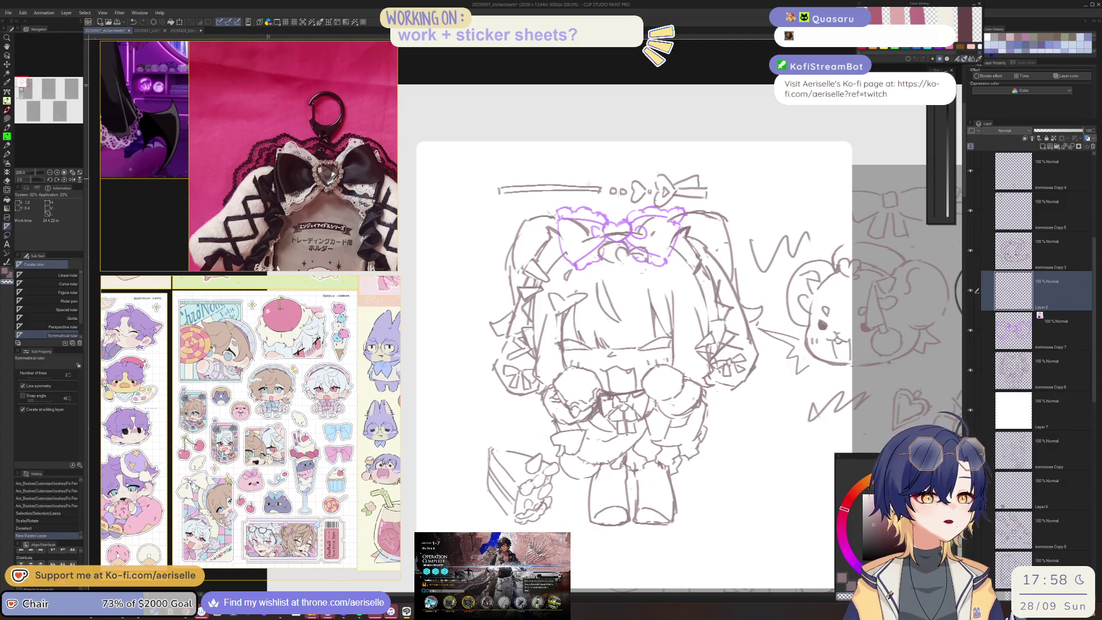
{"action": "scroll", "coordinate": [607, 229], "scroll_direction": "up", "scroll_amount": 3}
{"action": "left_click_drag", "start_coordinate": [625, 225], "coordinate": [626, 172]}
{"action": "key", "text": "ctrl+z"}
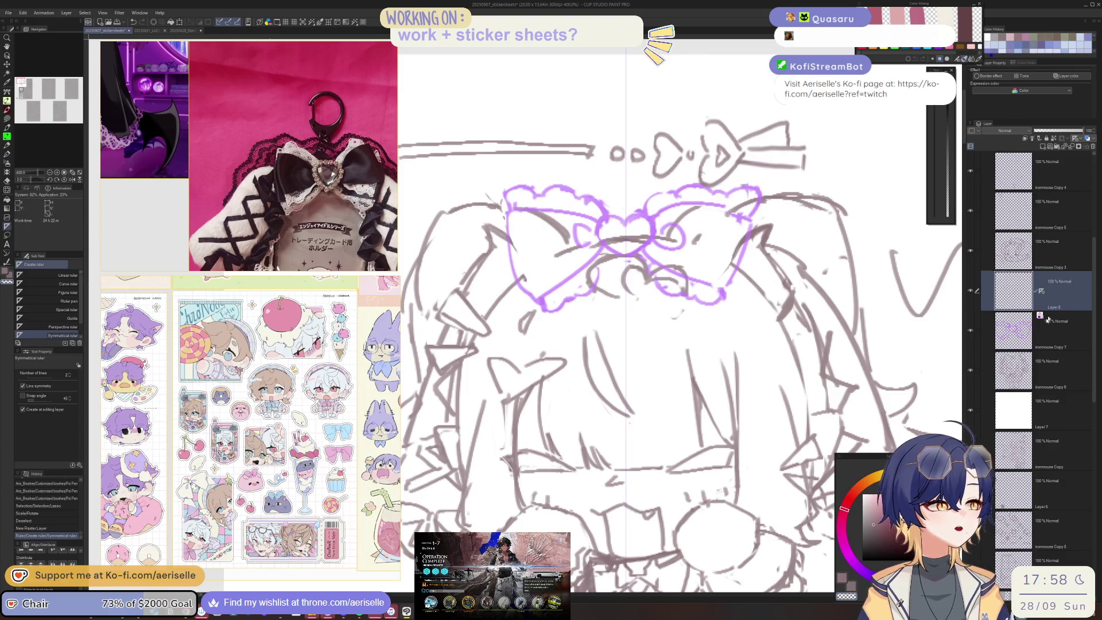
Fade the purple bow sketch layer to 54% opacity
{"action": "left_click", "coordinate": [1063, 336]}
{"action": "left_click_drag", "start_coordinate": [1084, 130], "coordinate": [1062, 130]}
{"action": "left_click", "coordinate": [1063, 295]}
{"action": "scroll", "coordinate": [654, 205], "scroll_direction": "up", "scroll_amount": 3}
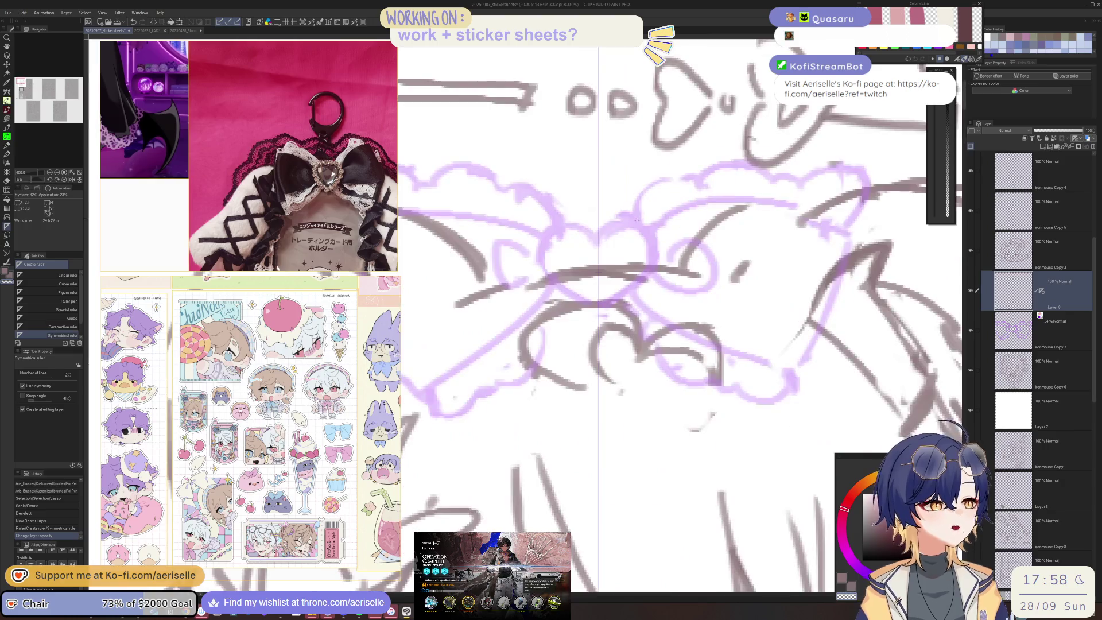
{"action": "key", "text": "p"}
{"action": "left_click", "coordinate": [635, 227]}
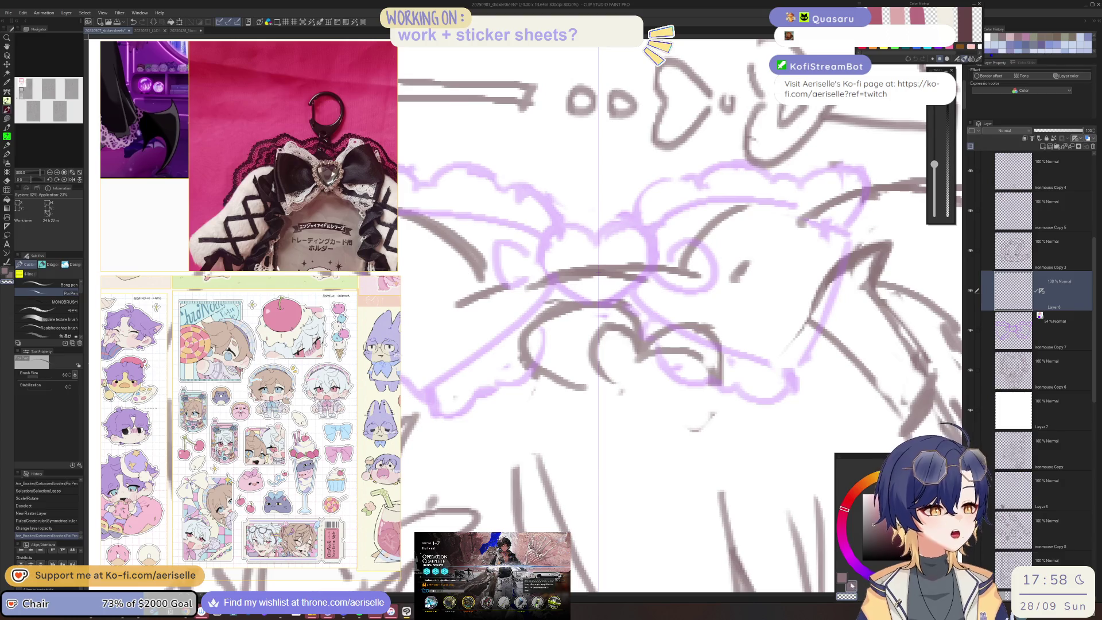
Draw a heart at the bow's centre with mirrored loops and a curled ribbon end
{"action": "left_click_drag", "start_coordinate": [542, 256], "coordinate": [658, 262]}
{"action": "mouse_move", "coordinate": [651, 223]}
{"action": "left_mouse_down"}
{"action": "mouse_move", "coordinate": [689, 201]}
{"action": "mouse_move", "coordinate": [827, 193]}
{"action": "mouse_move", "coordinate": [768, 369]}
{"action": "left_mouse_up"}
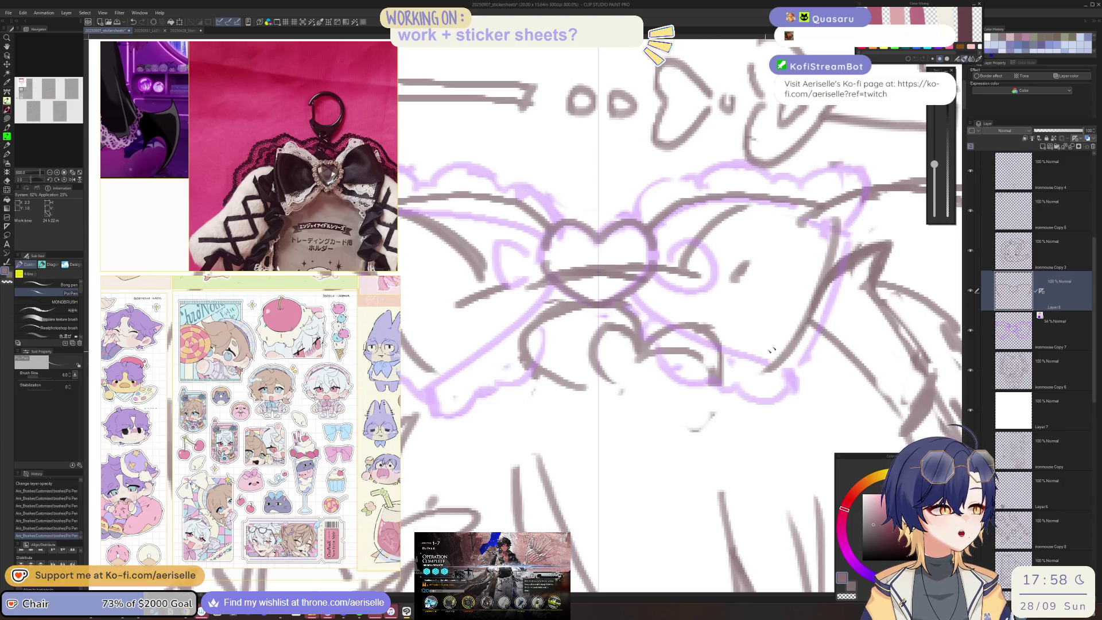
{"action": "left_click_drag", "start_coordinate": [640, 298], "coordinate": [791, 366]}
{"action": "key", "text": "ctrl+z"}
{"action": "mouse_move", "coordinate": [629, 294]}
{"action": "left_mouse_down"}
{"action": "mouse_move", "coordinate": [674, 341]}
{"action": "mouse_move", "coordinate": [767, 366]}
{"action": "left_mouse_up"}
{"action": "left_click_drag", "start_coordinate": [586, 319], "coordinate": [717, 318]}
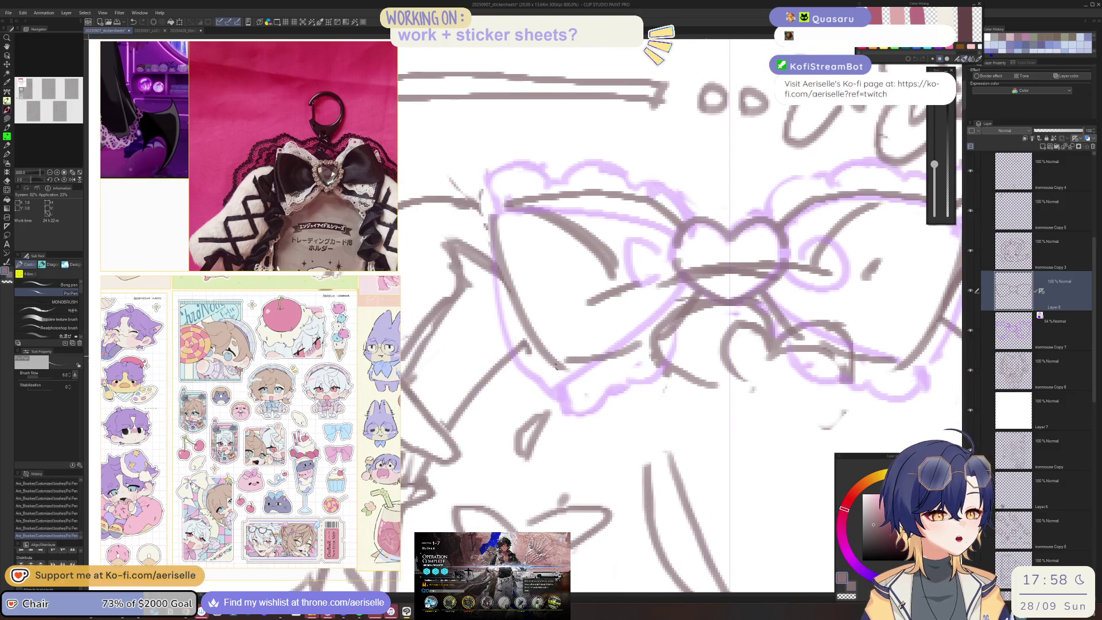
{"action": "mouse_move", "coordinate": [561, 372]}
{"action": "left_mouse_down"}
{"action": "mouse_move", "coordinate": [566, 412]}
{"action": "mouse_move", "coordinate": [686, 373]}
{"action": "left_mouse_up"}
{"action": "left_click_drag", "start_coordinate": [699, 313], "coordinate": [671, 369]}
Try extra mirrored strokes around the bow, keeping only the strokes below the heart
{"action": "scroll", "coordinate": [514, 272], "scroll_direction": "up", "scroll_amount": 3}
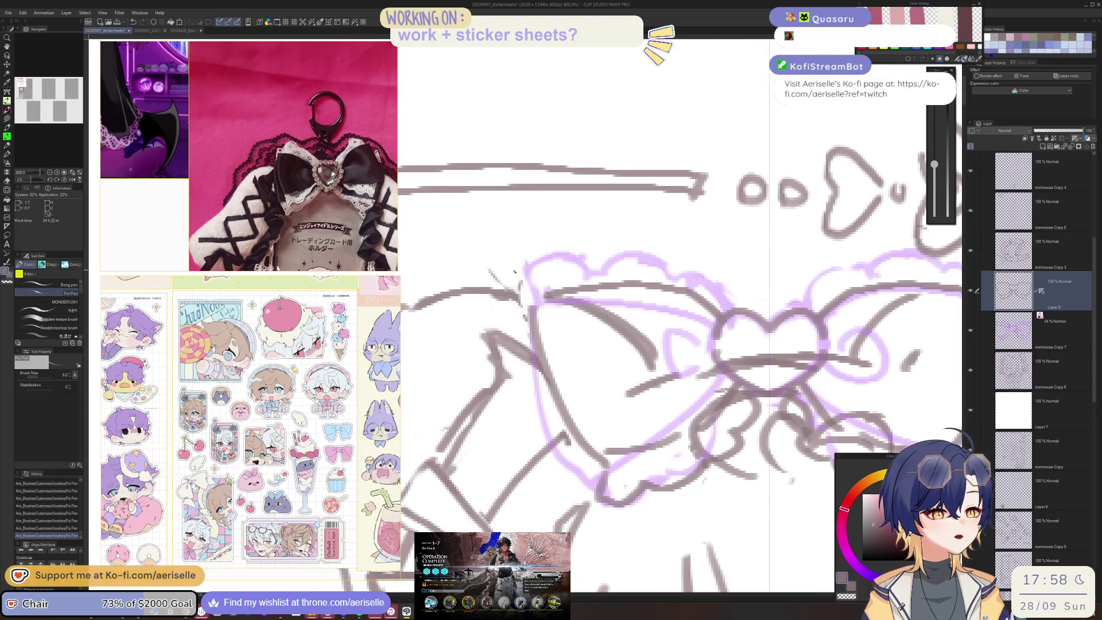
{"action": "mouse_move", "coordinate": [519, 273]}
{"action": "left_mouse_down"}
{"action": "mouse_move", "coordinate": [545, 245]}
{"action": "mouse_move", "coordinate": [583, 267]}
{"action": "mouse_move", "coordinate": [635, 253]}
{"action": "mouse_move", "coordinate": [673, 272]}
{"action": "left_mouse_up"}
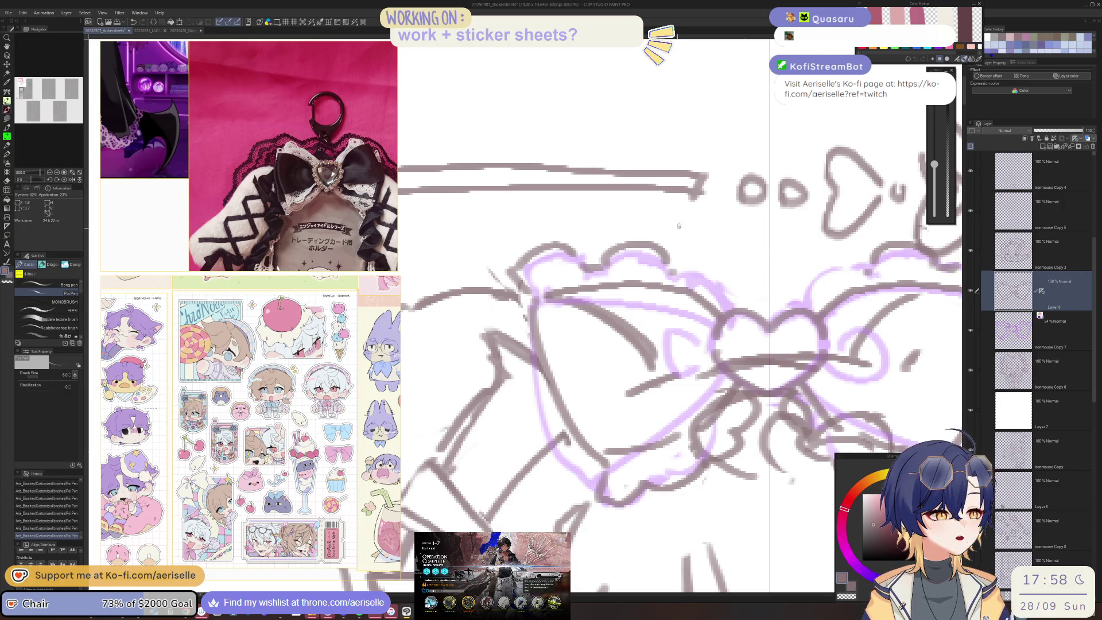
{"action": "key", "text": "ctrl+z"}
{"action": "key", "text": "ctrl+z"}
{"action": "key", "text": "ctrl+z"}
{"action": "mouse_move", "coordinate": [625, 429]}
{"action": "left_mouse_down"}
{"action": "mouse_move", "coordinate": [568, 321]}
{"action": "mouse_move", "coordinate": [534, 354]}
{"action": "mouse_move", "coordinate": [521, 388]}
{"action": "mouse_move", "coordinate": [601, 353]}
{"action": "mouse_move", "coordinate": [529, 359]}
{"action": "mouse_move", "coordinate": [517, 379]}
{"action": "mouse_move", "coordinate": [572, 384]}
{"action": "mouse_move", "coordinate": [662, 326]}
{"action": "mouse_move", "coordinate": [641, 309]}
{"action": "mouse_move", "coordinate": [691, 284]}
{"action": "mouse_move", "coordinate": [713, 391]}
{"action": "left_mouse_up"}
{"action": "key", "text": "ctrl+z"}
{"action": "key", "text": "ctrl+z"}
{"action": "mouse_move", "coordinate": [468, 270]}
{"action": "left_mouse_down"}
{"action": "mouse_move", "coordinate": [494, 305]}
{"action": "mouse_move", "coordinate": [520, 263]}
{"action": "mouse_move", "coordinate": [625, 260]}
{"action": "mouse_move", "coordinate": [699, 293]}
{"action": "mouse_move", "coordinate": [696, 310]}
{"action": "left_mouse_up"}
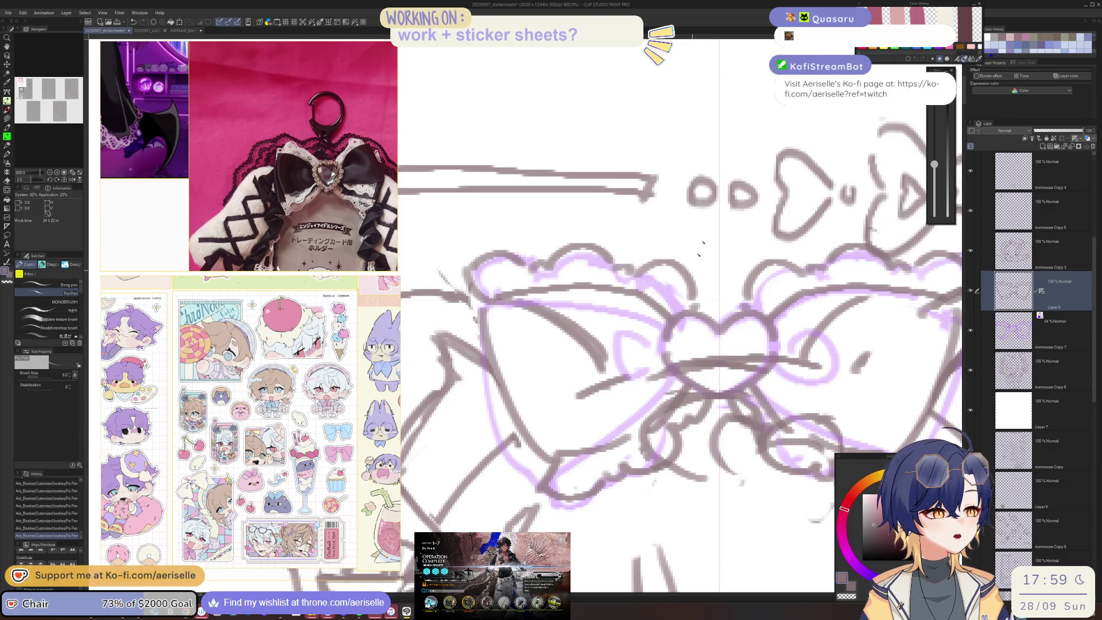
Zoom back in on the bow and add a short stroke on the hair
{"action": "key", "text": "ctrl+minus"}
{"action": "key", "text": "ctrl+minus"}
{"action": "key", "text": "ctrl+minus"}
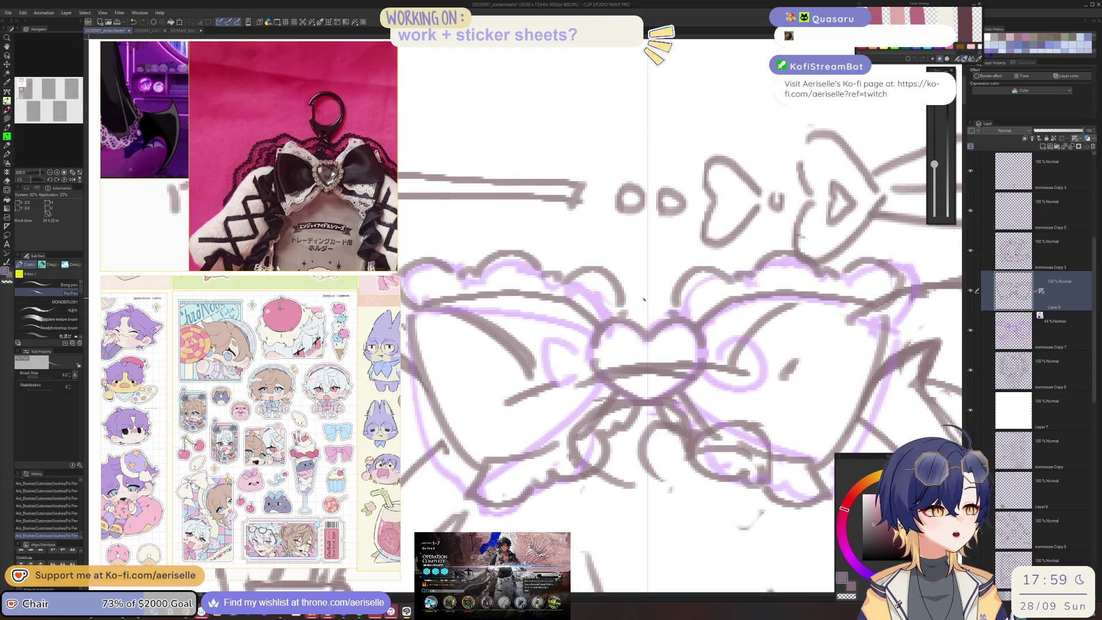
{"action": "scroll", "coordinate": [578, 233], "scroll_direction": "down", "scroll_amount": 4}
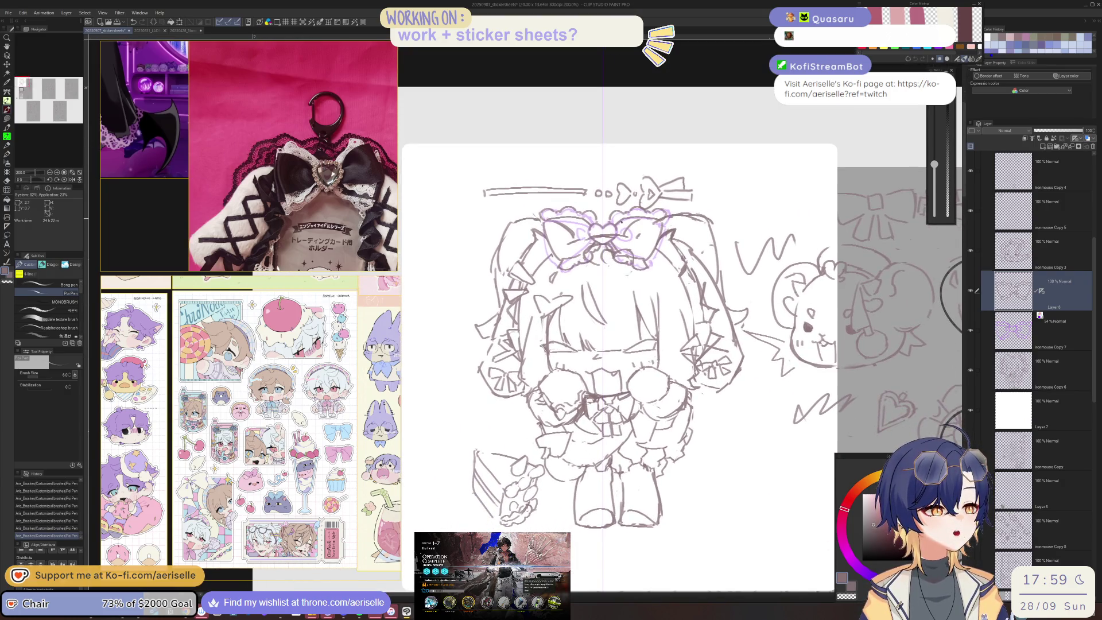
{"action": "key", "text": "ctrl+plus"}
{"action": "left_click_drag", "start_coordinate": [579, 232], "coordinate": [657, 296]}
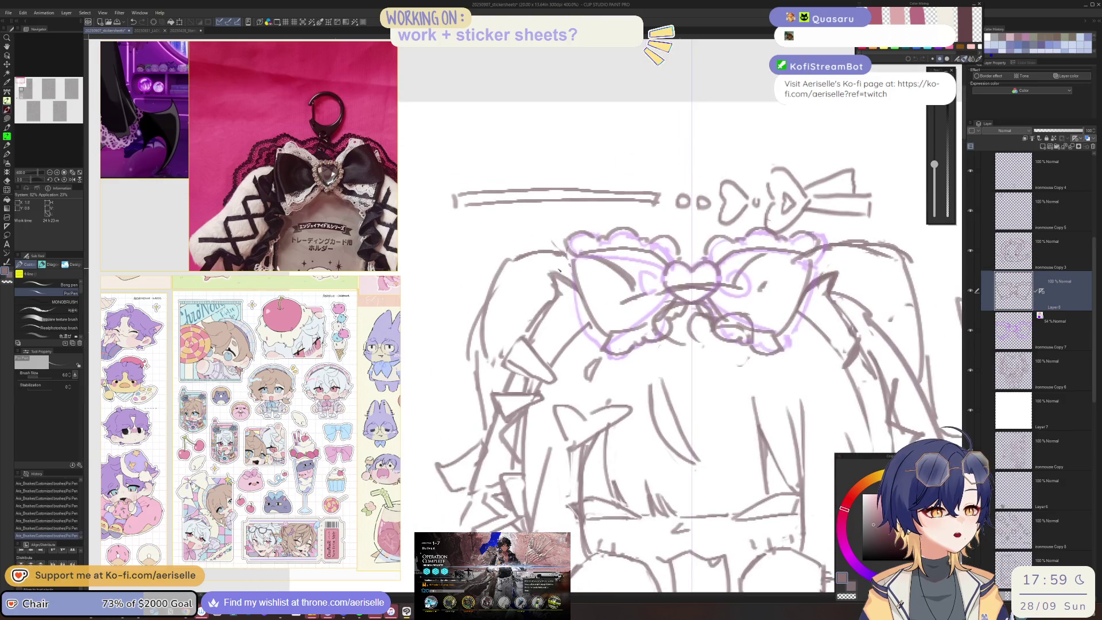
{"action": "left_click_drag", "start_coordinate": [554, 302], "coordinate": [538, 329]}
{"action": "scroll", "coordinate": [511, 189], "scroll_direction": "down", "scroll_amount": 3}
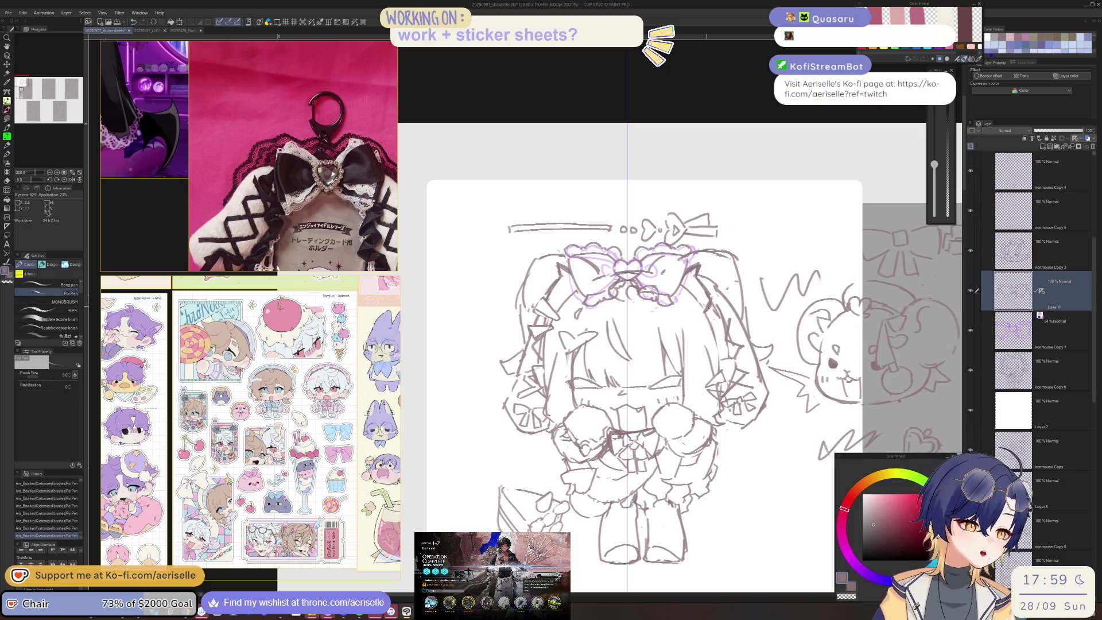
{"action": "scroll", "coordinate": [671, 221], "scroll_direction": "up", "scroll_amount": 3}
{"action": "scroll", "coordinate": [603, 344], "scroll_direction": "down", "scroll_amount": 3}
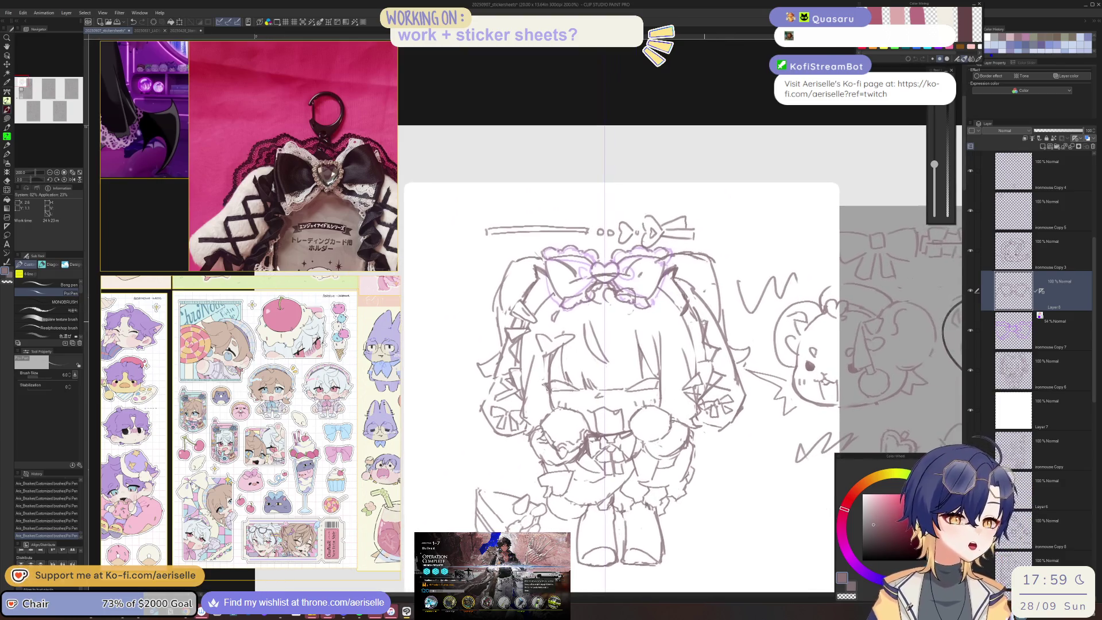
{"action": "scroll", "coordinate": [571, 241], "scroll_direction": "up", "scroll_amount": 6}
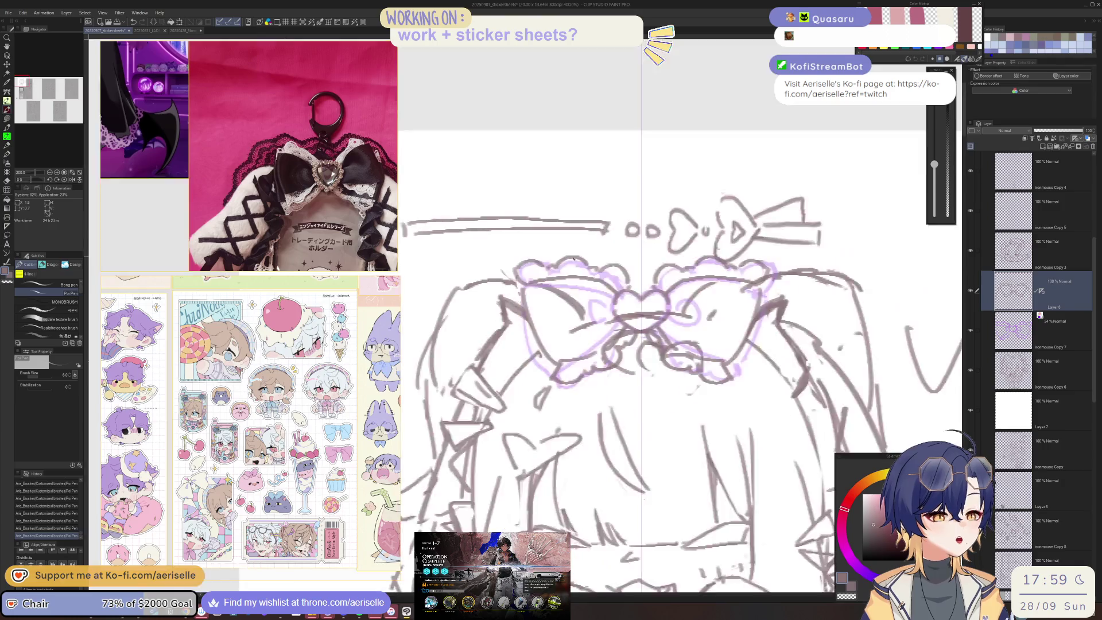
Erase the old rough sketch lines across and around the bow with a larger eraser
{"action": "key", "text": "e"}
{"action": "key", "text": "alt+bracketleft"}
{"action": "key", "text": "alt+bracketleft"}
{"action": "mouse_move", "coordinate": [540, 316]}
{"action": "left_mouse_down"}
{"action": "mouse_move", "coordinate": [608, 402]}
{"action": "mouse_move", "coordinate": [661, 384]}
{"action": "mouse_move", "coordinate": [833, 370]}
{"action": "left_mouse_up"}
{"action": "scroll", "coordinate": [747, 344], "scroll_direction": "down", "scroll_amount": 6}
{"action": "key", "text": "bracketright"}
{"action": "mouse_move", "coordinate": [678, 273]}
{"action": "left_mouse_down"}
{"action": "mouse_move", "coordinate": [689, 259]}
{"action": "mouse_move", "coordinate": [697, 290]}
{"action": "left_mouse_up"}
{"action": "mouse_move", "coordinate": [551, 281]}
{"action": "left_mouse_down"}
{"action": "mouse_move", "coordinate": [565, 282]}
{"action": "mouse_move", "coordinate": [560, 301]}
{"action": "left_mouse_up"}
{"action": "scroll", "coordinate": [644, 265], "scroll_direction": "down", "scroll_amount": 1}
{"action": "left_click_drag", "start_coordinate": [752, 333], "coordinate": [728, 286]}
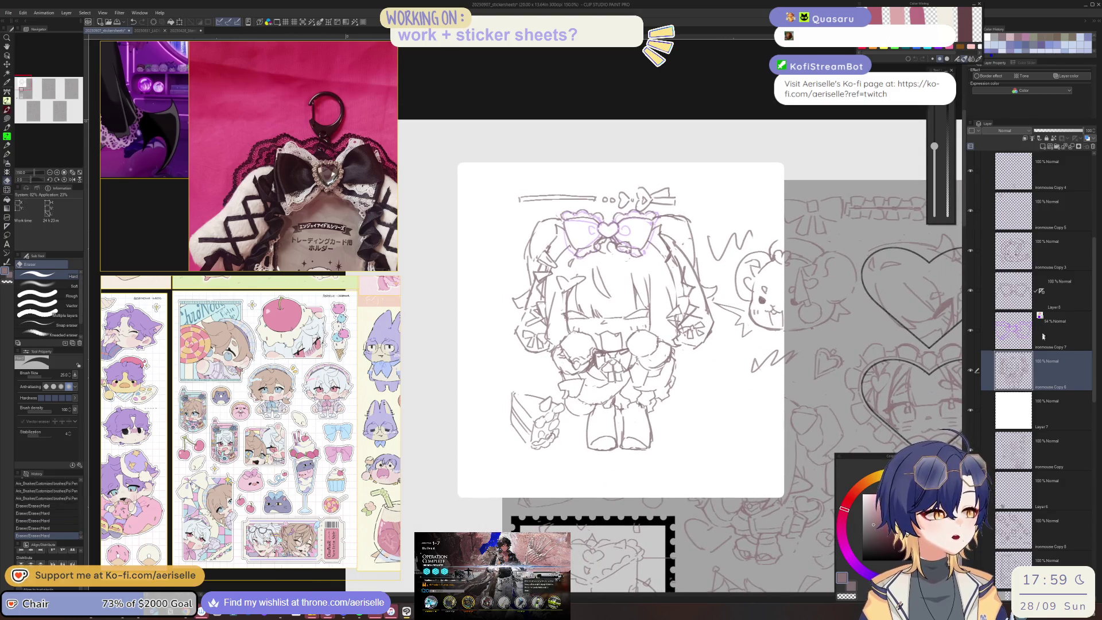
Delete the faded purple bow layer
{"action": "left_click", "coordinate": [1063, 330]}
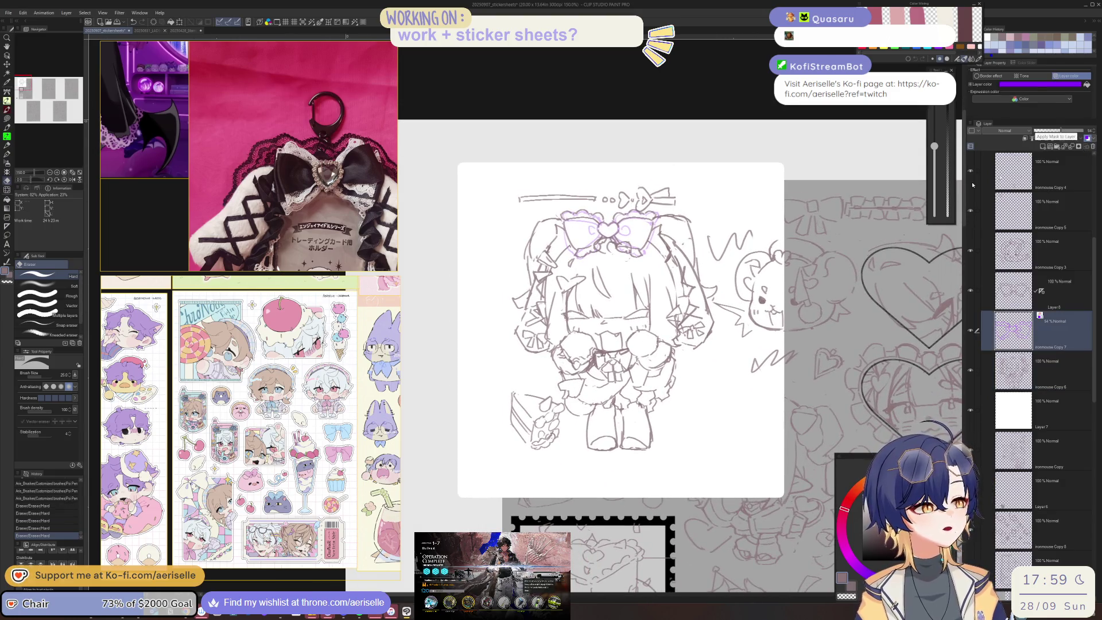
{"action": "left_click", "coordinate": [1093, 147]}
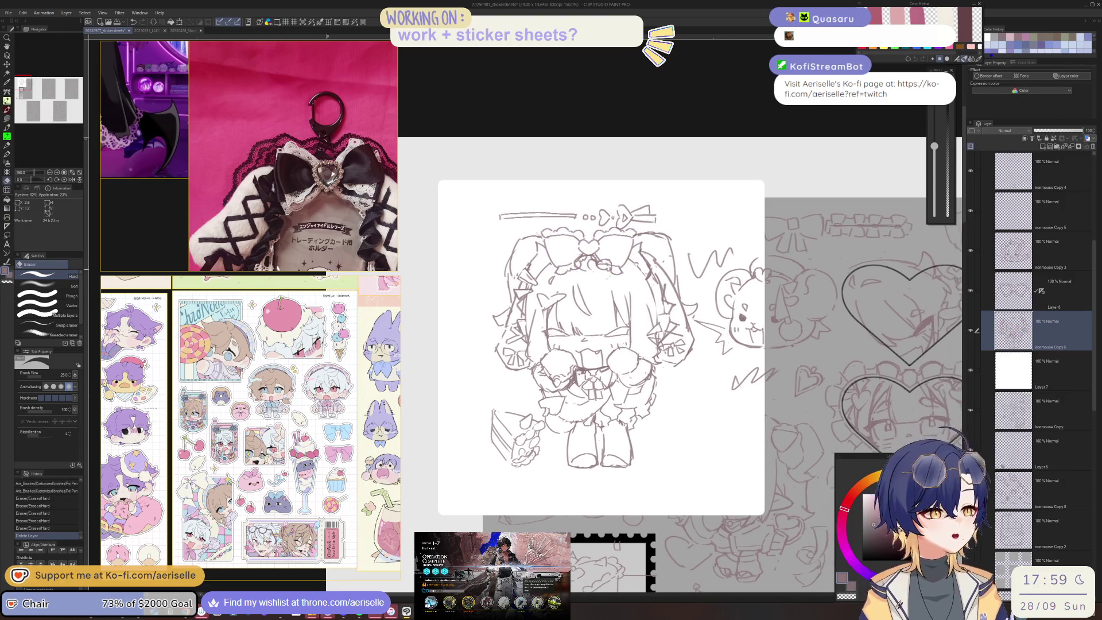
{"action": "scroll", "coordinate": [577, 275], "scroll_direction": "up", "scroll_amount": 5}
Shrink the eraser and remove leftover lines at the bow's centre
{"action": "key", "text": "bracketleft"}
{"action": "key", "text": "bracketleft"}
{"action": "key", "text": "alt+bracketright"}
{"action": "key", "text": "bracketleft"}
{"action": "mouse_move", "coordinate": [565, 270]}
{"action": "left_mouse_down"}
{"action": "mouse_move", "coordinate": [577, 290]}
{"action": "mouse_move", "coordinate": [588, 287]}
{"action": "left_mouse_up"}
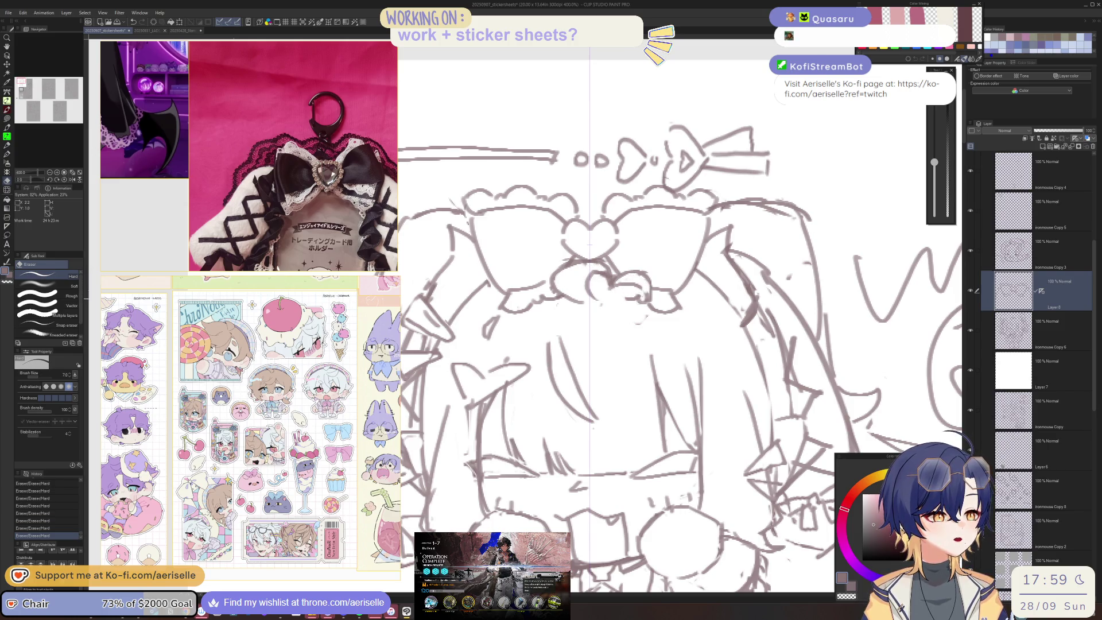
Add short mirrored pen strokes beside the eye and near the face, discarding the bracket strokes
{"action": "scroll", "coordinate": [626, 290], "scroll_direction": "down", "scroll_amount": 5}
{"action": "scroll", "coordinate": [598, 241], "scroll_direction": "up", "scroll_amount": 5}
{"action": "key", "text": "p"}
{"action": "mouse_move", "coordinate": [596, 241]}
{"action": "left_mouse_down"}
{"action": "mouse_move", "coordinate": [585, 261]}
{"action": "mouse_move", "coordinate": [567, 253]}
{"action": "mouse_move", "coordinate": [592, 257]}
{"action": "left_mouse_up"}
{"action": "key", "text": "ctrl+z"}
{"action": "key", "text": "ctrl+z"}
{"action": "scroll", "coordinate": [591, 261], "scroll_direction": "down", "scroll_amount": 4}
{"action": "scroll", "coordinate": [679, 269], "scroll_direction": "up", "scroll_amount": 6}
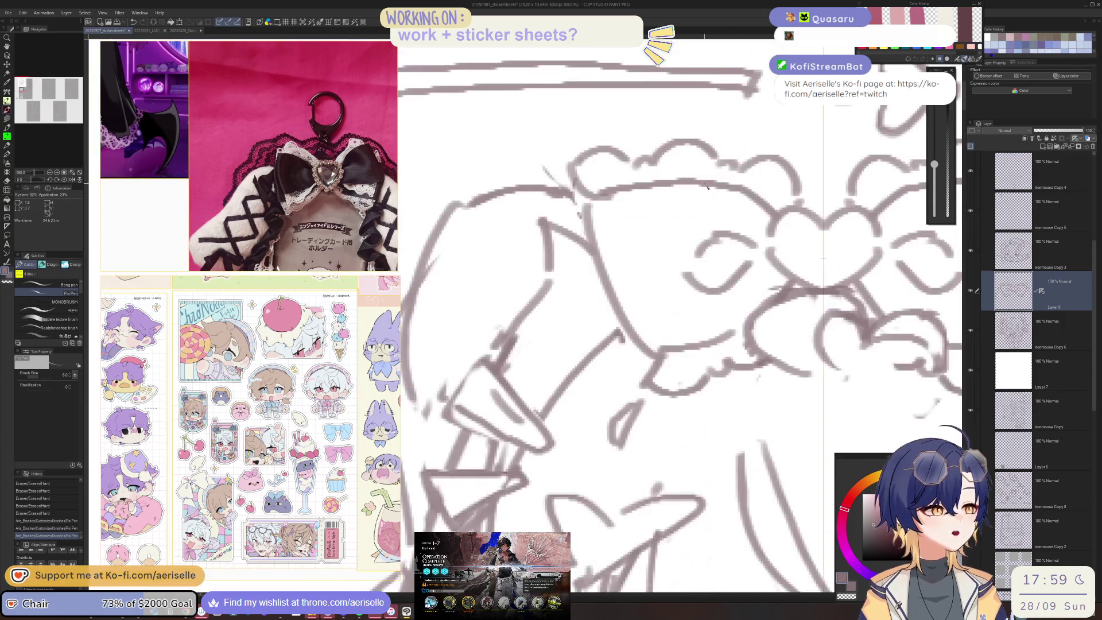
{"action": "left_click_drag", "start_coordinate": [686, 276], "coordinate": [769, 256]}
{"action": "scroll", "coordinate": [641, 280], "scroll_direction": "down", "scroll_amount": 3}
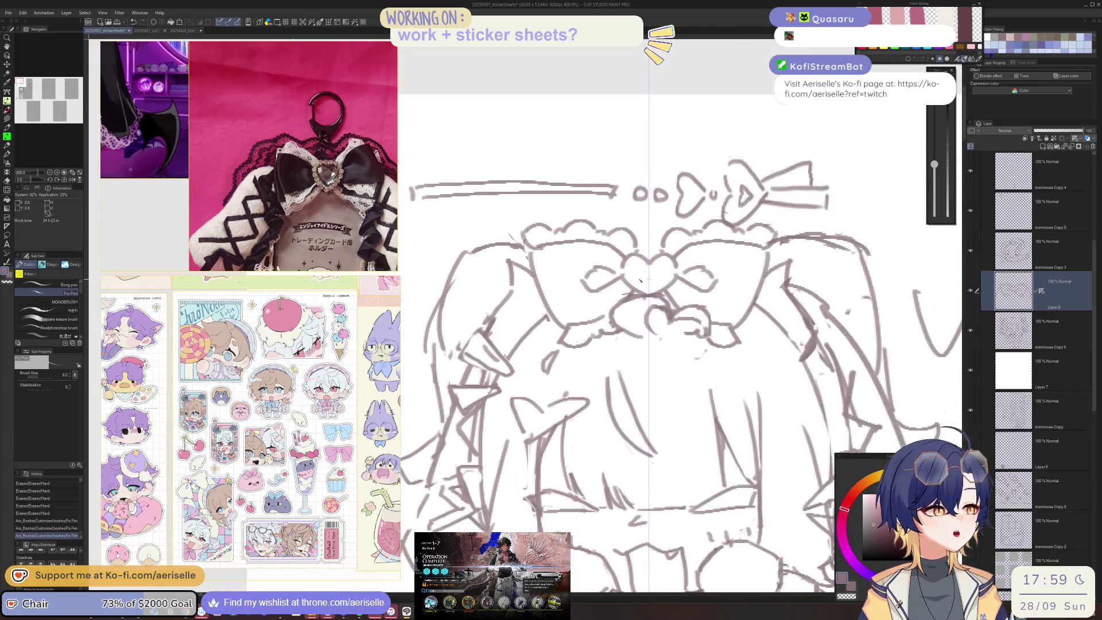
{"action": "left_click_drag", "start_coordinate": [619, 283], "coordinate": [630, 290]}
{"action": "scroll", "coordinate": [632, 242], "scroll_direction": "down", "scroll_amount": 3}
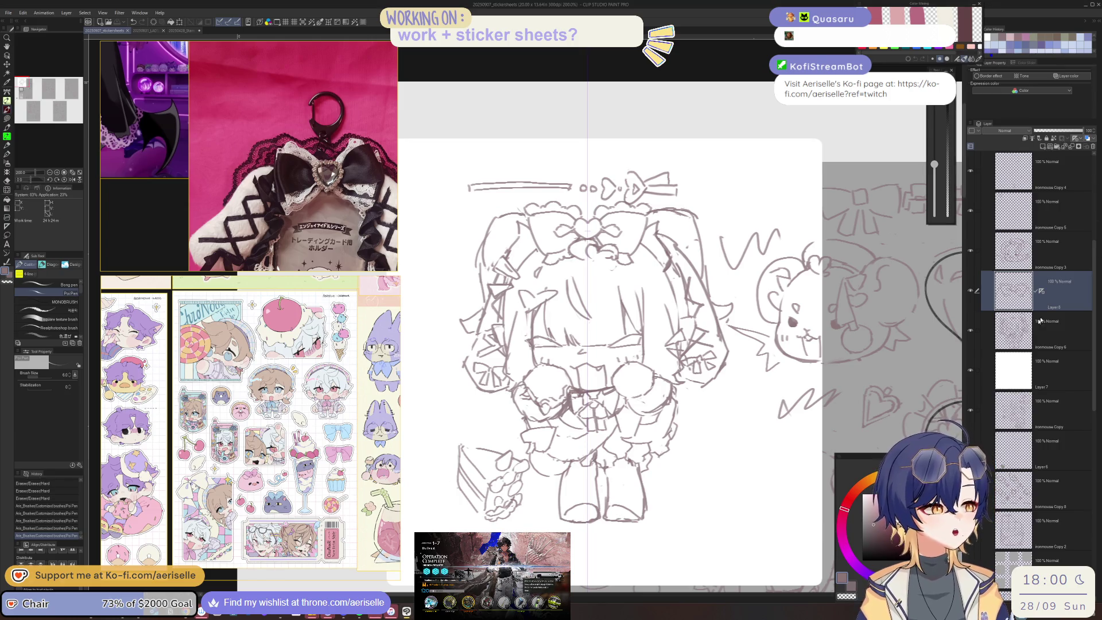
Paste a copy of the line layer as Layer 8 Copy and retrace the eye curve and face lines
{"action": "key", "text": "ctrl+v"}
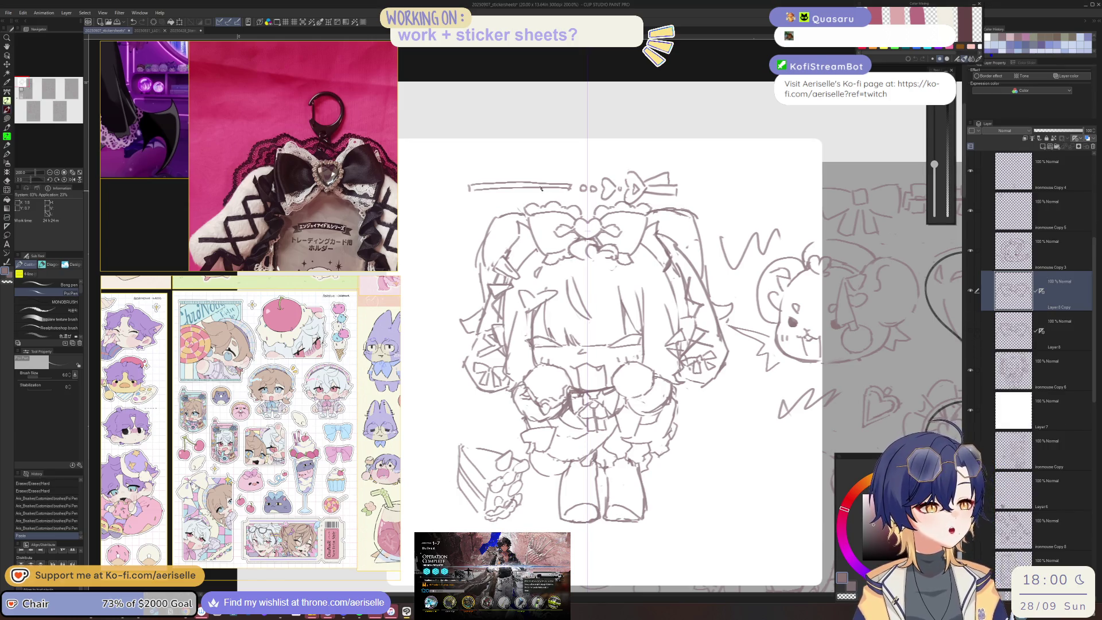
{"action": "scroll", "coordinate": [563, 337], "scroll_direction": "up", "scroll_amount": 5}
{"action": "mouse_move", "coordinate": [795, 388]}
{"action": "left_mouse_down"}
{"action": "mouse_move", "coordinate": [671, 371]}
{"action": "mouse_move", "coordinate": [720, 309]}
{"action": "mouse_move", "coordinate": [733, 361]}
{"action": "left_mouse_up"}
{"action": "left_click_drag", "start_coordinate": [626, 367], "coordinate": [689, 359]}
{"action": "left_click_drag", "start_coordinate": [686, 361], "coordinate": [734, 356]}
{"action": "scroll", "coordinate": [696, 376], "scroll_direction": "down", "scroll_amount": 5}
{"action": "scroll", "coordinate": [547, 359], "scroll_direction": "up", "scroll_amount": 2}
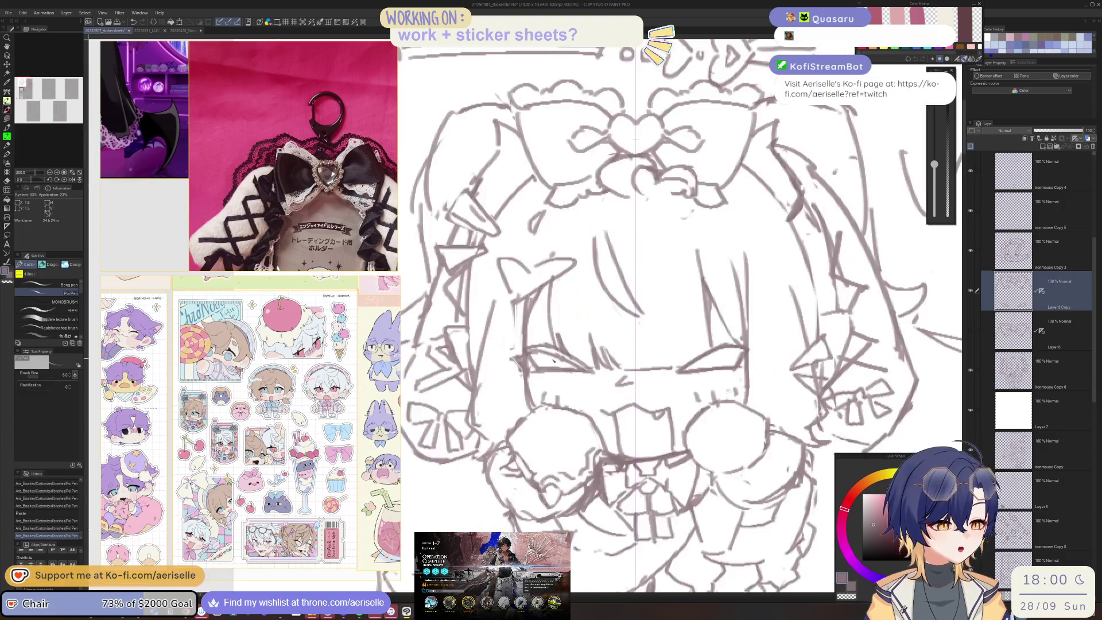
{"action": "scroll", "coordinate": [632, 407], "scroll_direction": "down", "scroll_amount": 3}
{"action": "scroll", "coordinate": [555, 346], "scroll_direction": "up", "scroll_amount": 3}
{"action": "scroll", "coordinate": [554, 346], "scroll_direction": "up", "scroll_amount": 2}
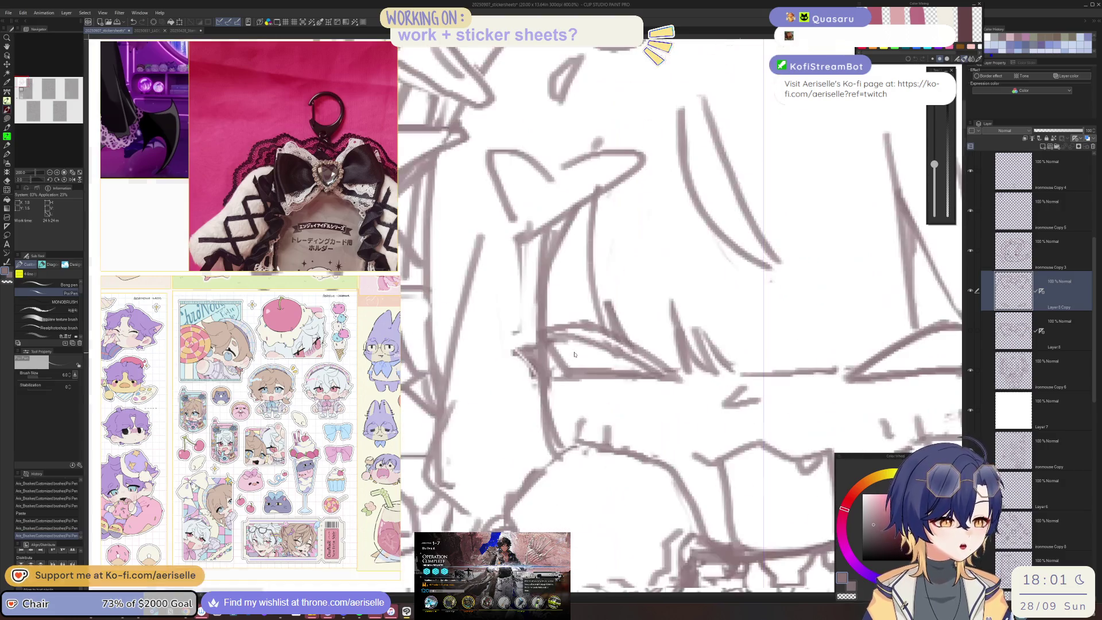
Erase rough sketch lines around the face and a stray line near the right eye
{"action": "key", "text": "e"}
{"action": "left_click", "coordinate": [554, 346], "text": "ctrl+shift"}
{"action": "mouse_move", "coordinate": [554, 346]}
{"action": "left_mouse_down"}
{"action": "mouse_move", "coordinate": [603, 344]}
{"action": "mouse_move", "coordinate": [660, 373]}
{"action": "mouse_move", "coordinate": [582, 377]}
{"action": "left_mouse_up"}
{"action": "left_click_drag", "start_coordinate": [526, 345], "coordinate": [527, 384]}
{"action": "scroll", "coordinate": [701, 339], "scroll_direction": "down", "scroll_amount": 5}
{"action": "scroll", "coordinate": [641, 317], "scroll_direction": "up", "scroll_amount": 3}
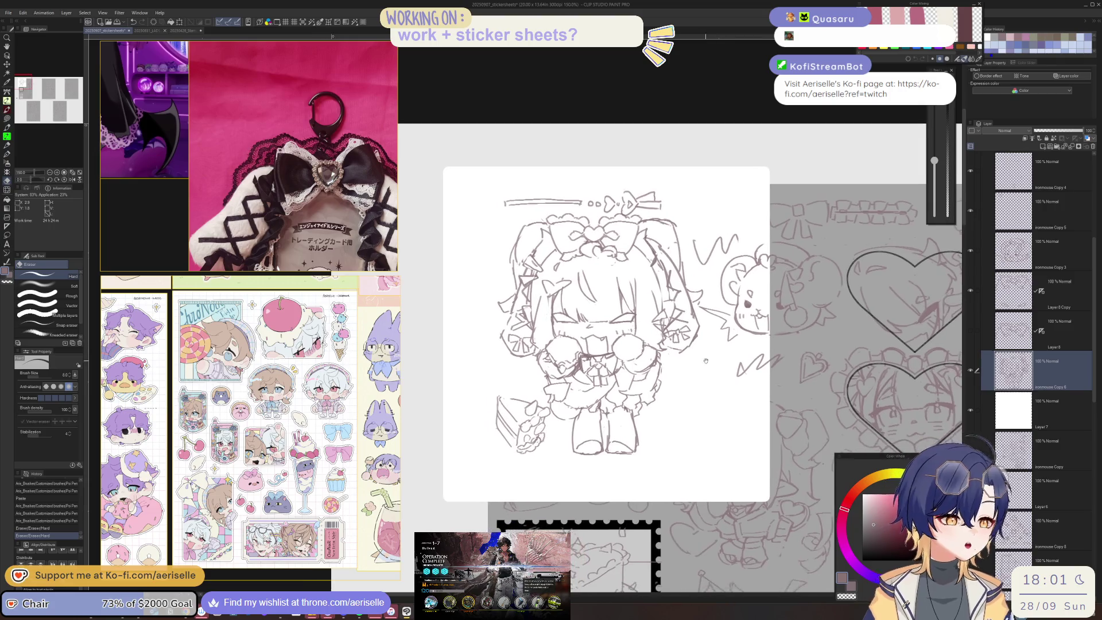
{"action": "key", "text": "o"}
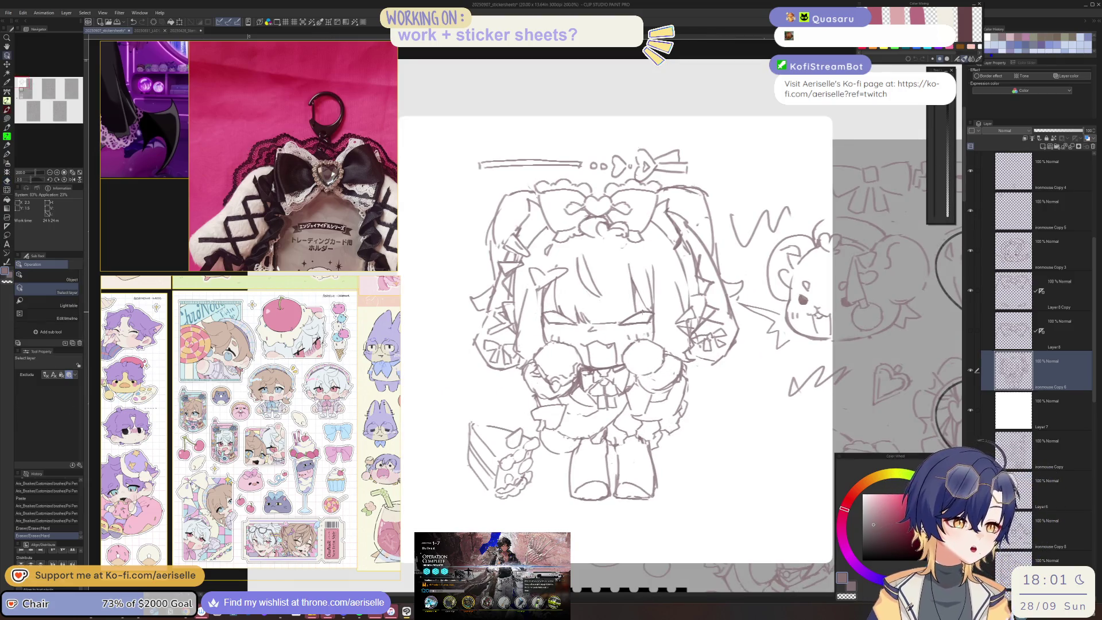
{"action": "scroll", "coordinate": [642, 313], "scroll_direction": "up", "scroll_amount": 3}
{"action": "key", "text": "e"}
{"action": "mouse_move", "coordinate": [652, 333]}
{"action": "left_mouse_down"}
{"action": "mouse_move", "coordinate": [673, 313]}
{"action": "mouse_move", "coordinate": [660, 310]}
{"action": "mouse_move", "coordinate": [672, 313]}
{"action": "left_mouse_up"}
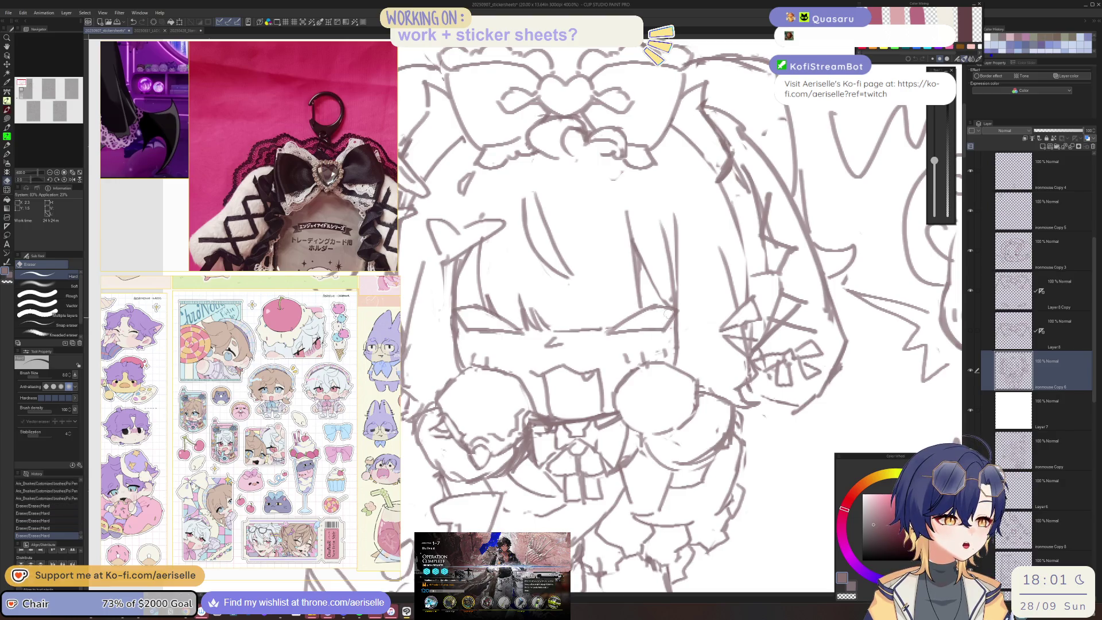
On Layer 8 Copy, try short strokes near the right eye, undoing them to keep the mirrored curve
{"action": "key", "text": "o"}
{"action": "left_click", "coordinate": [621, 303]}
{"action": "key", "text": "p"}
{"action": "left_click_drag", "start_coordinate": [525, 284], "coordinate": [531, 300]}
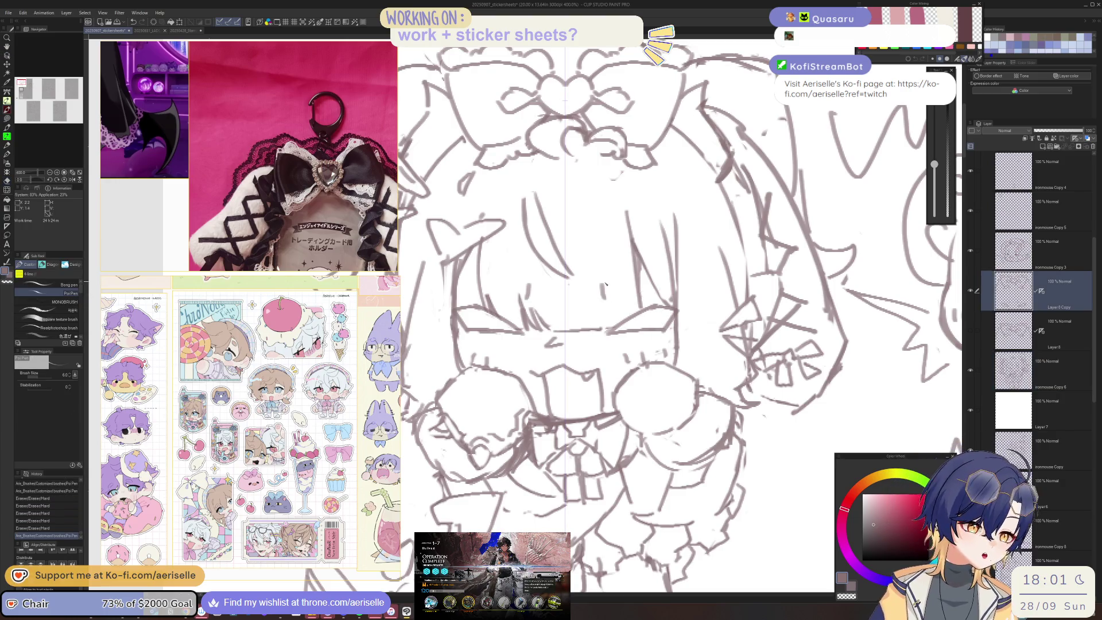
{"action": "key", "text": "ctrl+z"}
{"action": "left_click_drag", "start_coordinate": [639, 275], "coordinate": [646, 293]}
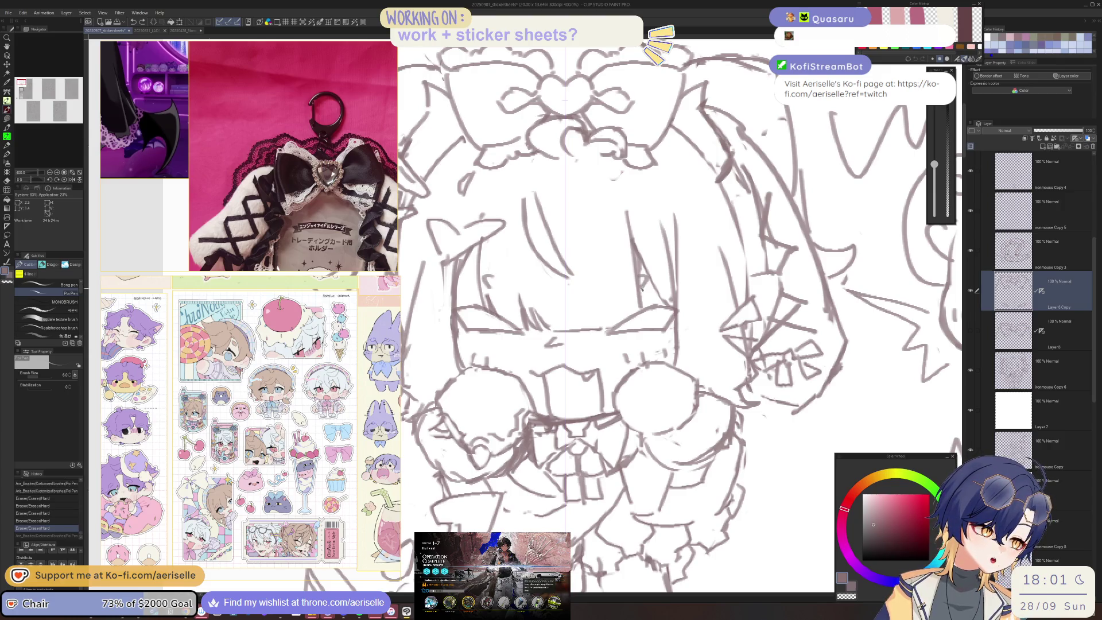
{"action": "scroll", "coordinate": [521, 321], "scroll_direction": "up", "scroll_amount": 1}
{"action": "key", "text": "ctrl+z"}
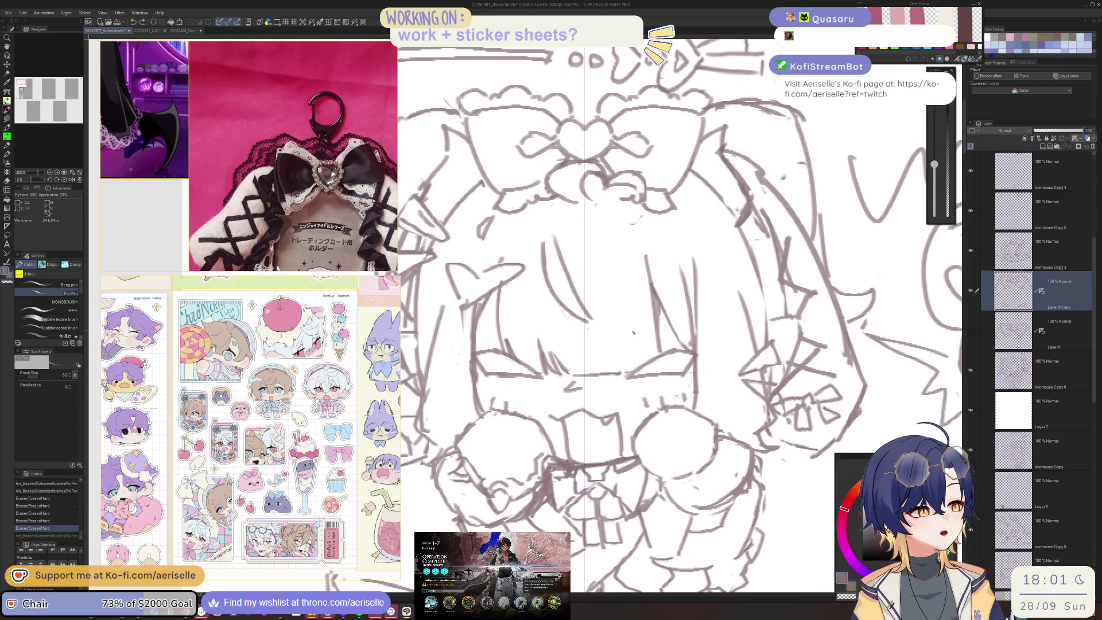
{"action": "mouse_move", "coordinate": [624, 337]}
{"action": "left_mouse_down"}
{"action": "mouse_move", "coordinate": [665, 322]}
{"action": "mouse_move", "coordinate": [649, 351]}
{"action": "mouse_move", "coordinate": [654, 332]}
{"action": "left_mouse_up"}
{"action": "key", "text": "ctrl+z"}
{"action": "scroll", "coordinate": [654, 332], "scroll_direction": "down", "scroll_amount": 5}
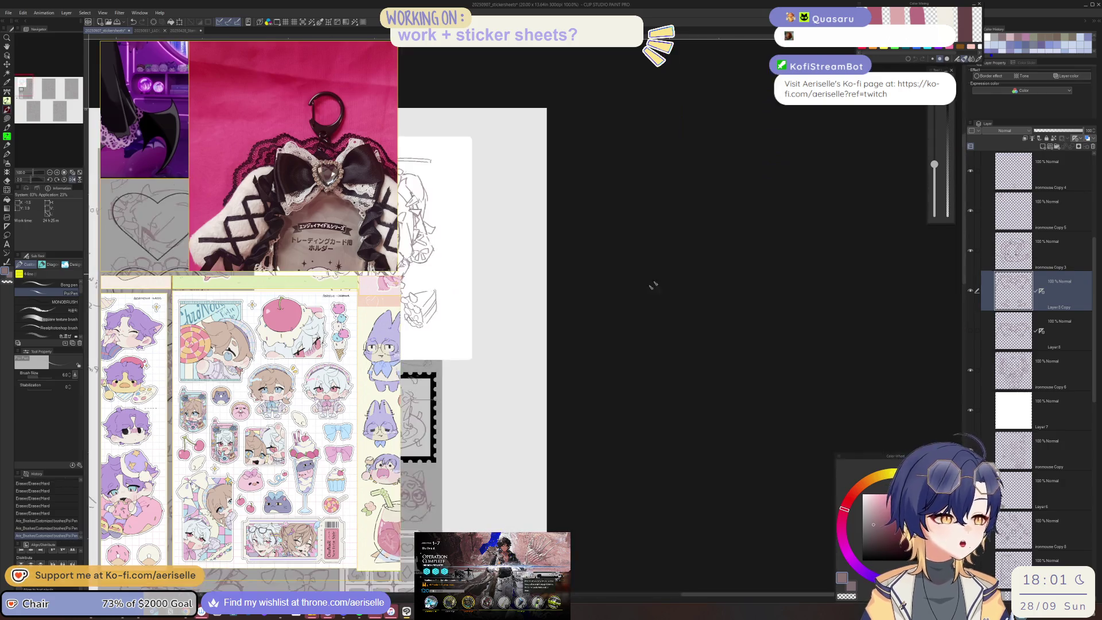
Erase small stray marks on the ironmouse Copy 6 sketch layer
{"action": "left_click_drag", "start_coordinate": [659, 278], "coordinate": [751, 352]}
{"action": "scroll", "coordinate": [669, 340], "scroll_direction": "up", "scroll_amount": 3}
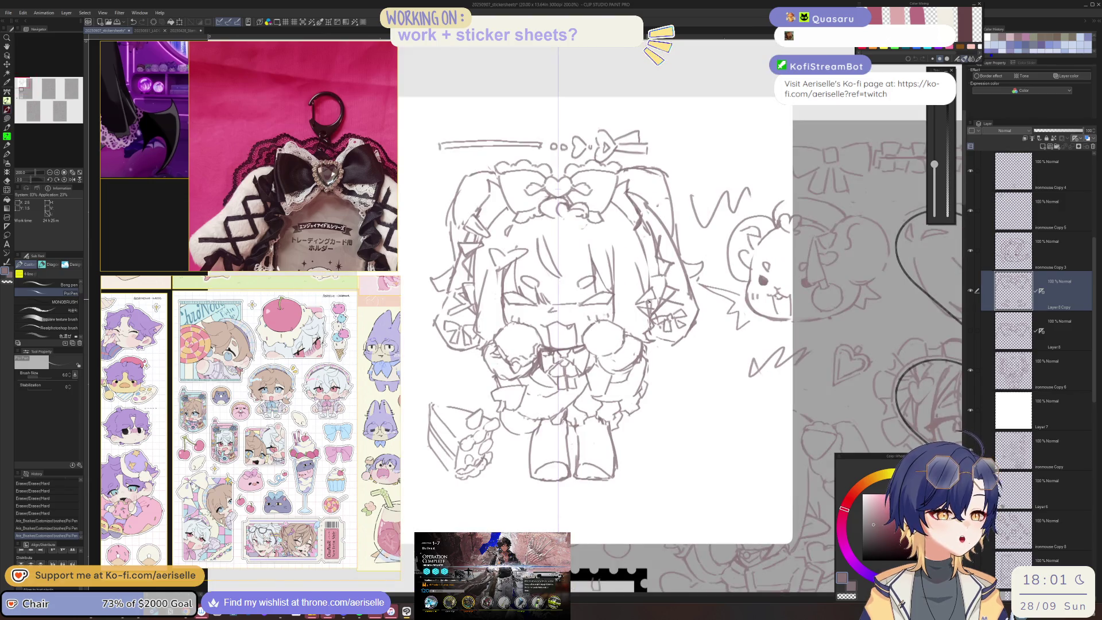
{"action": "scroll", "coordinate": [648, 302], "scroll_direction": "up", "scroll_amount": 2}
{"action": "key", "text": "e"}
{"action": "left_click", "coordinate": [643, 309], "text": "ctrl+shift"}
{"action": "left_click", "coordinate": [643, 310]}
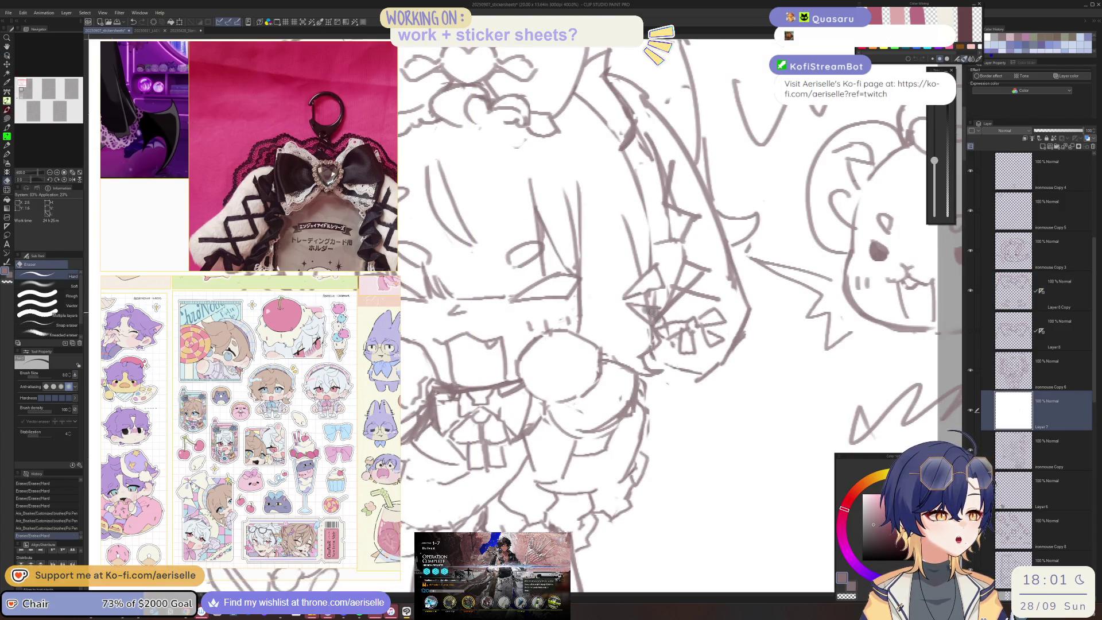
{"action": "key", "text": "ctrl+z"}
{"action": "left_click", "coordinate": [644, 311], "text": "ctrl+shift"}
{"action": "mouse_move", "coordinate": [658, 314]}
{"action": "left_mouse_down"}
{"action": "mouse_move", "coordinate": [649, 311]}
{"action": "mouse_move", "coordinate": [665, 325]}
{"action": "left_mouse_up"}
{"action": "key", "text": "p"}
{"action": "scroll", "coordinate": [647, 347], "scroll_direction": "down", "scroll_amount": 2}
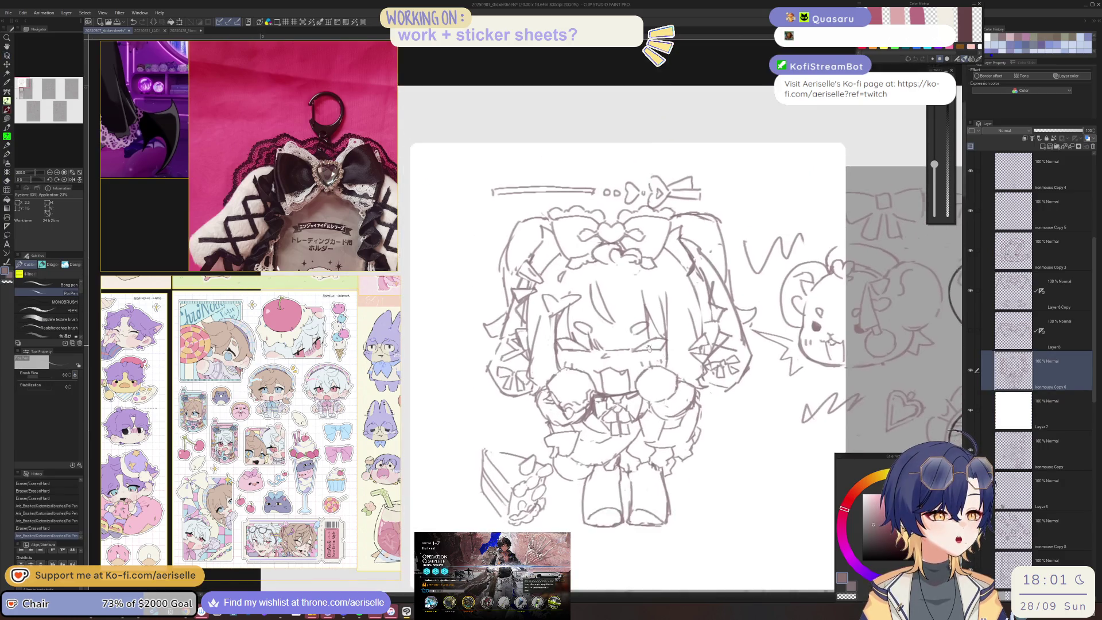
{"action": "scroll", "coordinate": [511, 244], "scroll_direction": "up", "scroll_amount": 2}
Erase a stray stroke on Layer 8 Copy and part of the hair lines on ironmouse Copy 6
{"action": "key", "text": "o"}
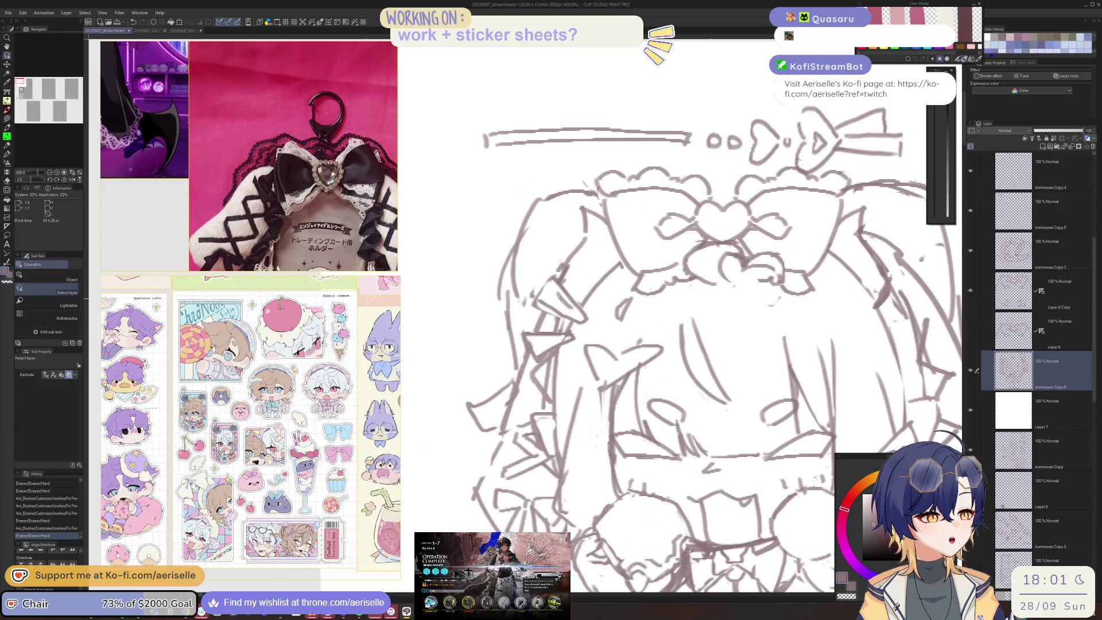
{"action": "left_click", "coordinate": [554, 297]}
{"action": "key", "text": "e"}
{"action": "left_click", "coordinate": [568, 316]}
{"action": "key", "text": "o"}
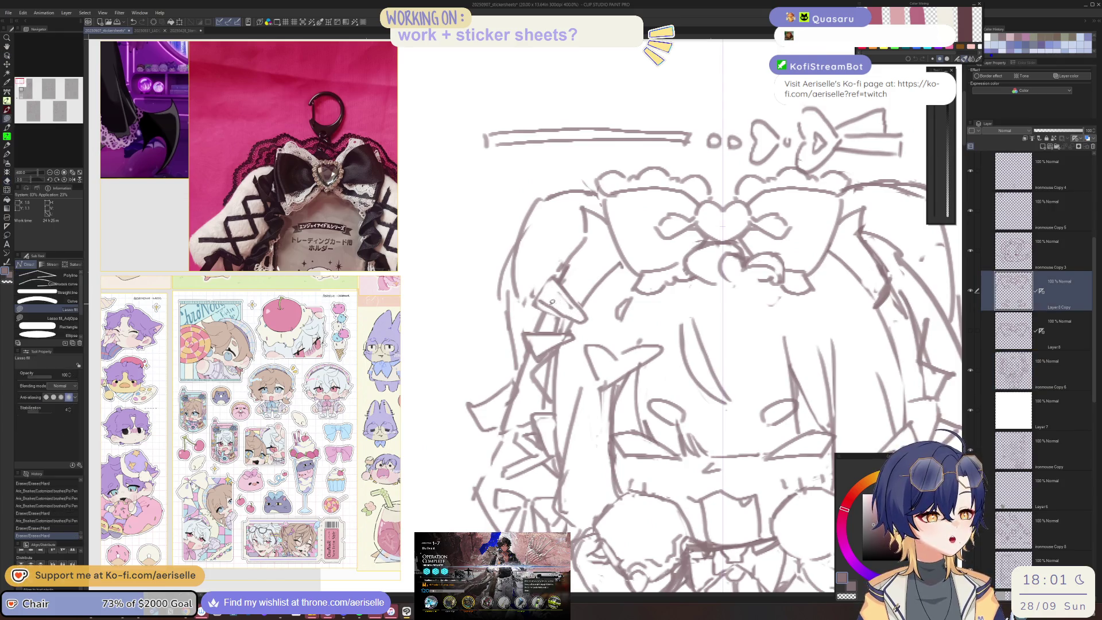
{"action": "left_click", "coordinate": [543, 300]}
{"action": "key", "text": "e"}
{"action": "left_click_drag", "start_coordinate": [569, 311], "coordinate": [589, 321]}
{"action": "key", "text": "p"}
{"action": "scroll", "coordinate": [644, 295], "scroll_direction": "down", "scroll_amount": 3}
Turn on Layer Color for Layer 8 Copy so its bow and eye lines show blue
{"action": "mouse_move", "coordinate": [816, 458]}
{"action": "left_mouse_down"}
{"action": "mouse_move", "coordinate": [718, 329]}
{"action": "mouse_move", "coordinate": [766, 320]}
{"action": "mouse_move", "coordinate": [799, 405]}
{"action": "left_mouse_up"}
{"action": "scroll", "coordinate": [605, 207], "scroll_direction": "up", "scroll_amount": 4}
{"action": "key", "text": "o"}
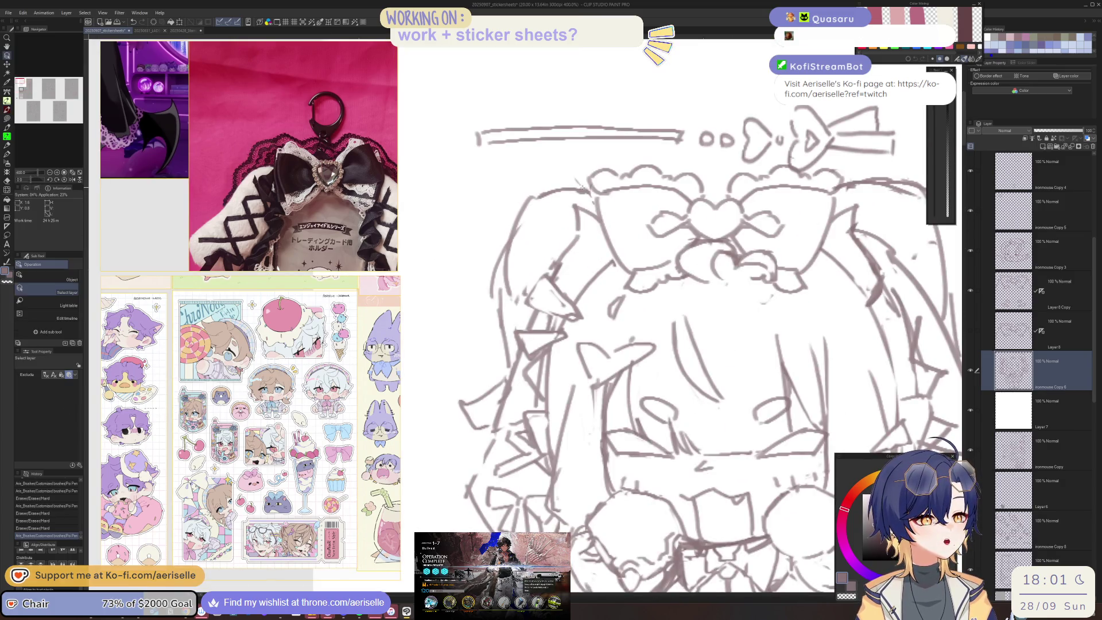
{"action": "left_click", "coordinate": [598, 203]}
{"action": "key", "text": "p"}
{"action": "left_click_drag", "start_coordinate": [902, 162], "coordinate": [745, 217]}
{"action": "left_click", "coordinate": [1069, 77]}
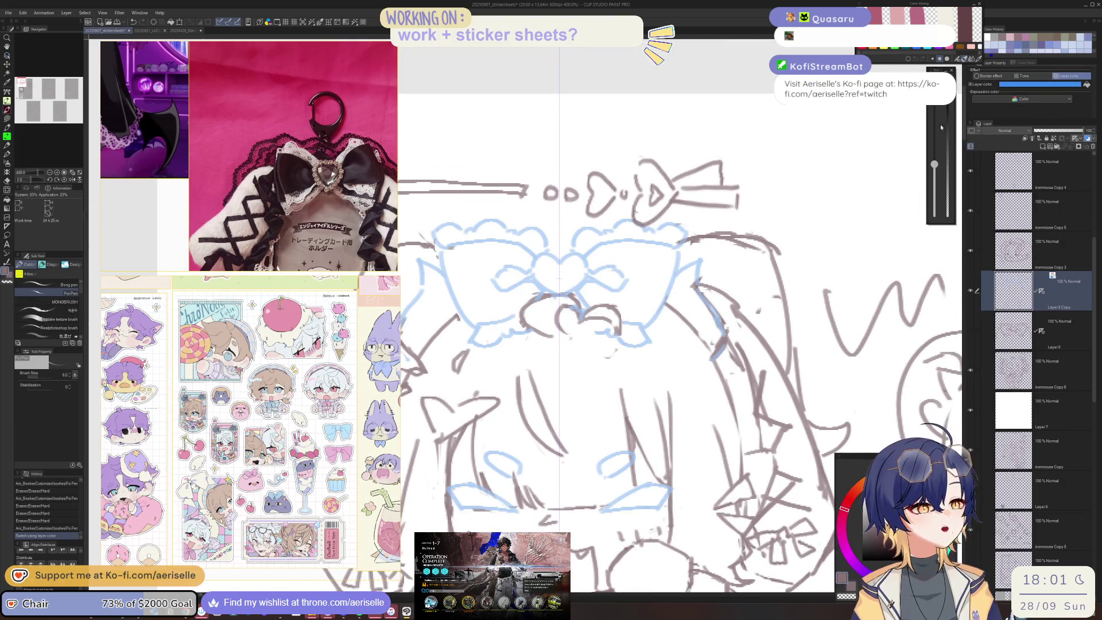
Trace the top edge of the bow with Poi Pen, undoing the misplaced strokes
{"action": "scroll", "coordinate": [678, 311], "scroll_direction": "down", "scroll_amount": 4}
{"action": "scroll", "coordinate": [677, 310], "scroll_direction": "up", "scroll_amount": 6}
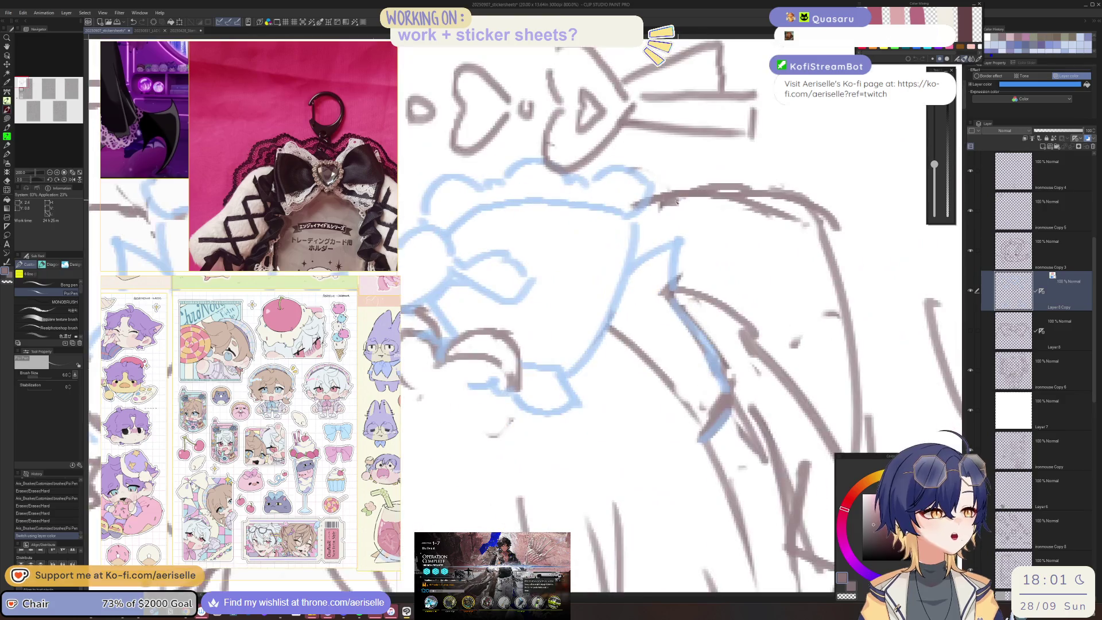
{"action": "left_click_drag", "start_coordinate": [631, 201], "coordinate": [787, 182]}
{"action": "key", "text": "ctrl+z"}
{"action": "left_click_drag", "start_coordinate": [632, 201], "coordinate": [799, 190]}
{"action": "scroll", "coordinate": [798, 189], "scroll_direction": "down", "scroll_amount": 4}
{"action": "scroll", "coordinate": [627, 197], "scroll_direction": "up", "scroll_amount": 2}
{"action": "mouse_move", "coordinate": [587, 198]}
{"action": "left_mouse_down"}
{"action": "mouse_move", "coordinate": [660, 193]}
{"action": "mouse_move", "coordinate": [694, 262]}
{"action": "mouse_move", "coordinate": [698, 333]}
{"action": "left_mouse_up"}
{"action": "key", "text": "ctrl+z"}
{"action": "mouse_move", "coordinate": [661, 193]}
{"action": "left_mouse_down"}
{"action": "mouse_move", "coordinate": [705, 350]}
{"action": "mouse_move", "coordinate": [739, 377]}
{"action": "mouse_move", "coordinate": [749, 402]}
{"action": "mouse_move", "coordinate": [739, 377]}
{"action": "left_mouse_up"}
{"action": "key", "text": "ctrl+z"}
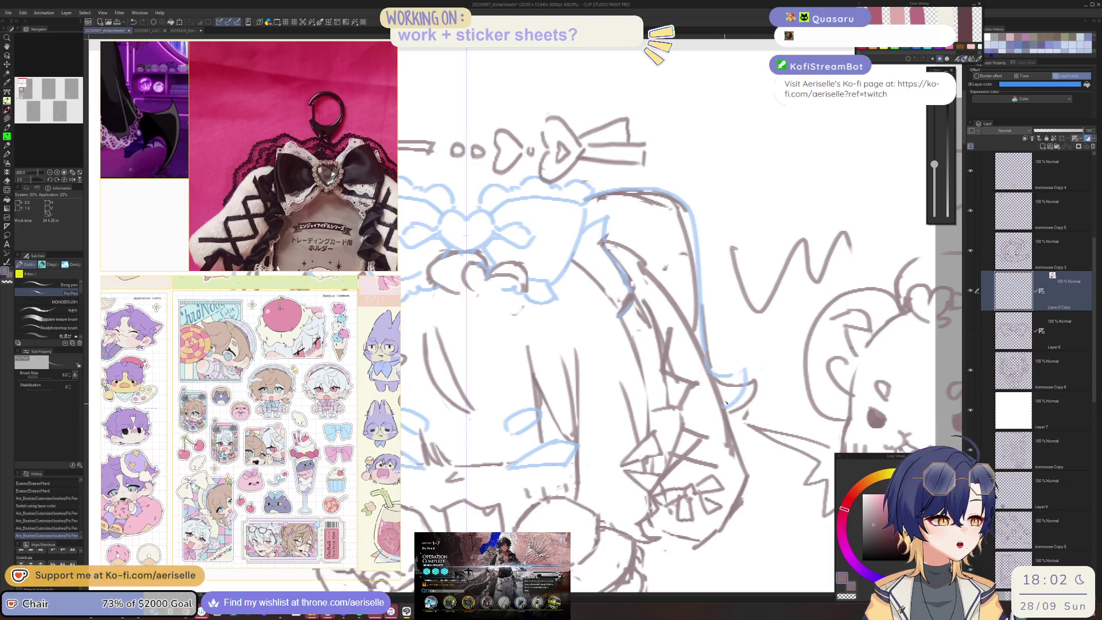
Zoom out, undo the last four left-hair strokes and erase marks beside the left hair
{"action": "key", "text": "ctrl+minus"}
{"action": "key", "text": "ctrl+minus"}
{"action": "key", "text": "ctrl+minus"}
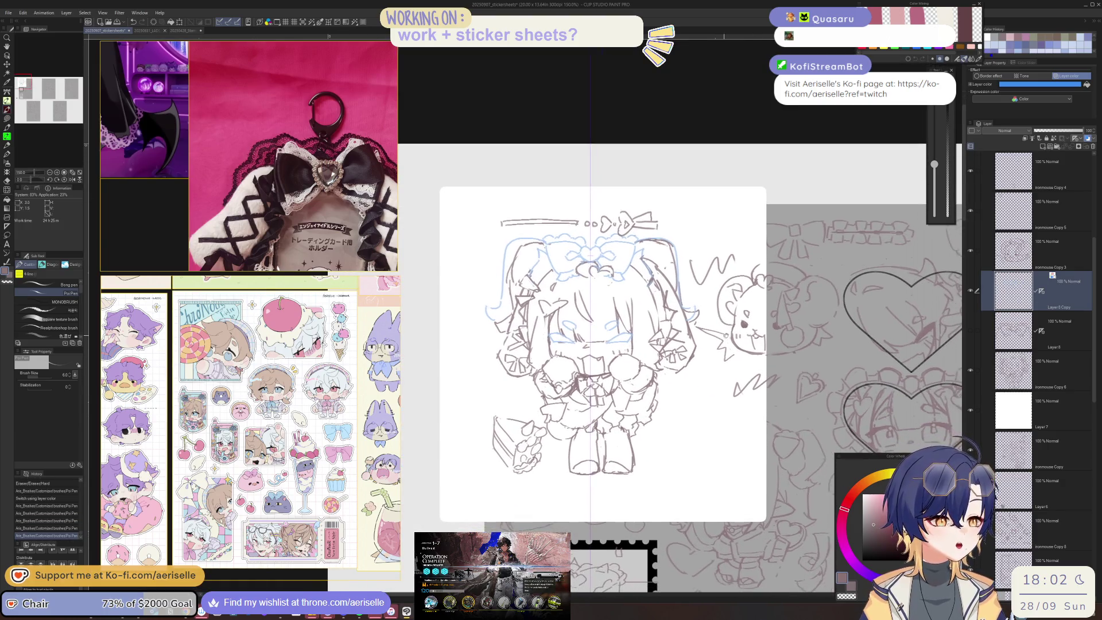
{"action": "scroll", "coordinate": [723, 335], "scroll_direction": "right", "scroll_amount": 1}
{"action": "key", "text": "ctrl+z"}
{"action": "key", "text": "ctrl+z"}
{"action": "key", "text": "ctrl+z"}
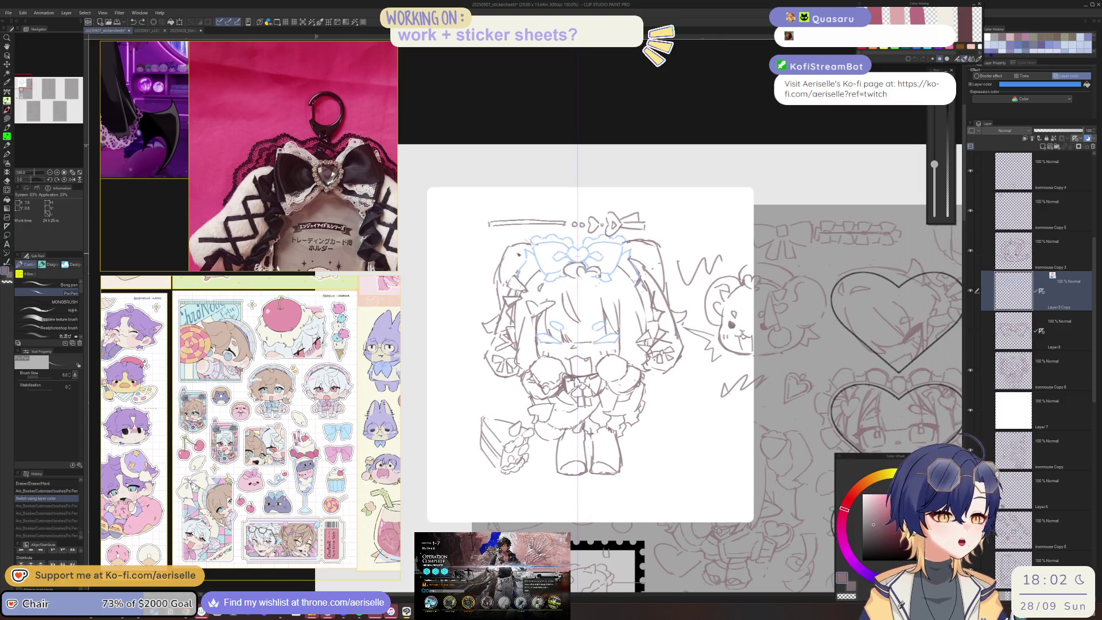
{"action": "scroll", "coordinate": [506, 251], "scroll_direction": "up", "scroll_amount": 1}
{"action": "key", "text": "e"}
{"action": "key", "text": "alt+bracketleft"}
{"action": "key", "text": "alt+bracketleft"}
{"action": "left_click_drag", "start_coordinate": [506, 252], "coordinate": [489, 297]}
Erase the old left hair strokes, redraw its outline, and cancel a lasso selection around it
{"action": "key", "text": "p"}
{"action": "key", "text": "e"}
{"action": "left_click_drag", "start_coordinate": [509, 242], "coordinate": [491, 293]}
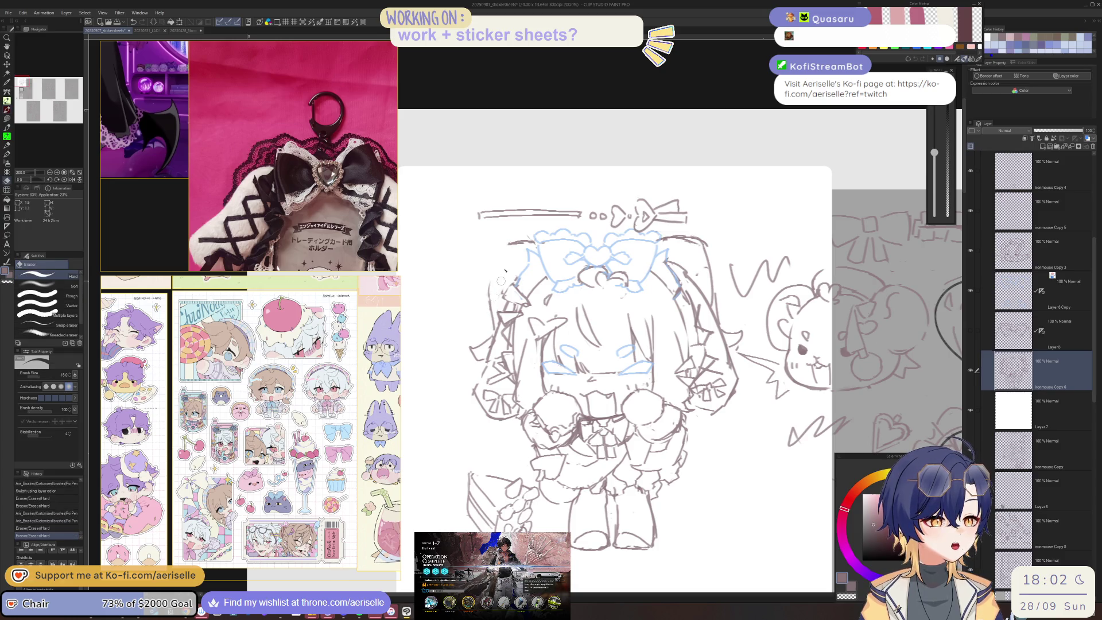
{"action": "key", "text": "p"}
{"action": "left_click_drag", "start_coordinate": [508, 249], "coordinate": [487, 297]}
{"action": "key", "text": "m"}
{"action": "mouse_move", "coordinate": [539, 247]}
{"action": "left_mouse_down"}
{"action": "mouse_move", "coordinate": [497, 236]}
{"action": "mouse_move", "coordinate": [485, 319]}
{"action": "mouse_move", "coordinate": [497, 329]}
{"action": "mouse_move", "coordinate": [498, 319]}
{"action": "left_mouse_up"}
{"action": "key", "text": "ctrl+z"}
{"action": "key", "text": "ctrl+z"}
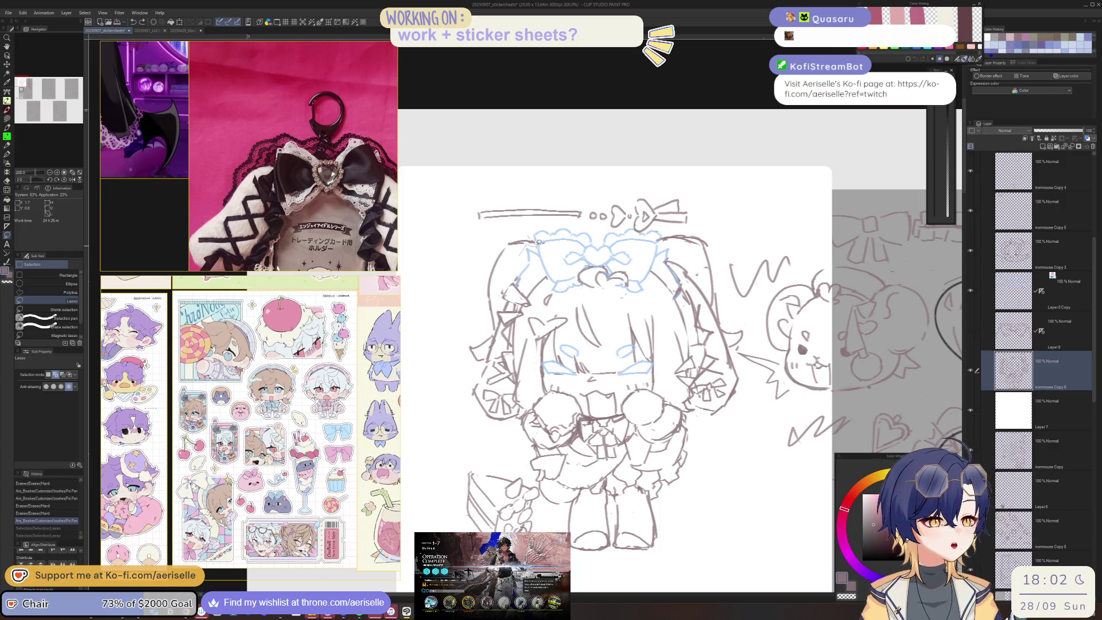
Lasso the left hair, shift it into place, deselect, and mirror the canvas to check proportions
{"action": "left_click_drag", "start_coordinate": [499, 325], "coordinate": [497, 330]}
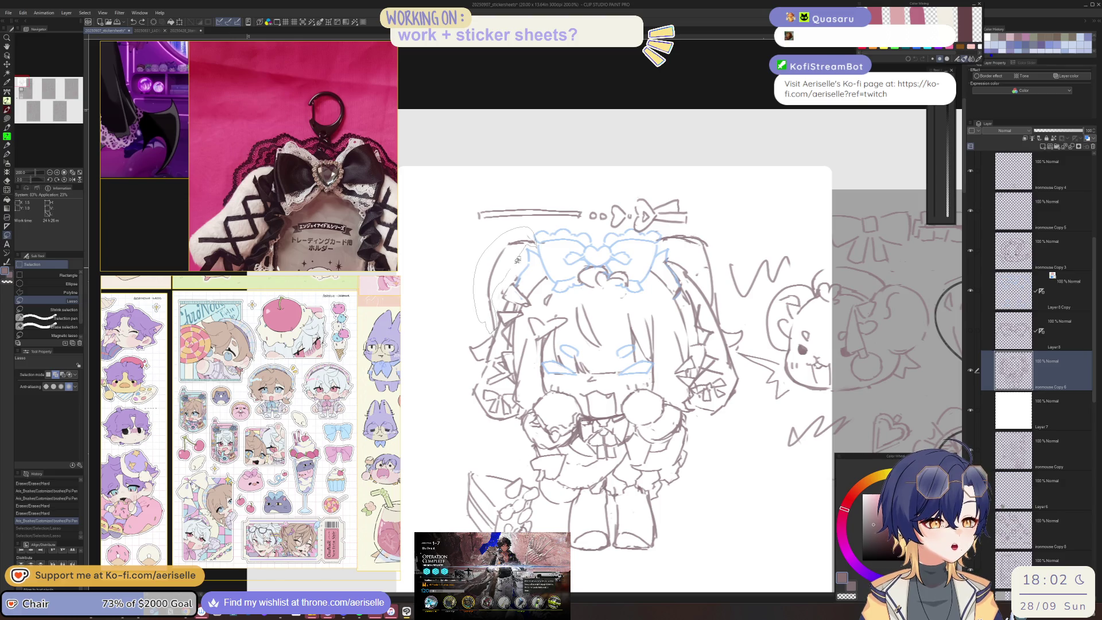
{"action": "key", "text": "k"}
{"action": "left_click_drag", "start_coordinate": [431, 365], "coordinate": [425, 367]}
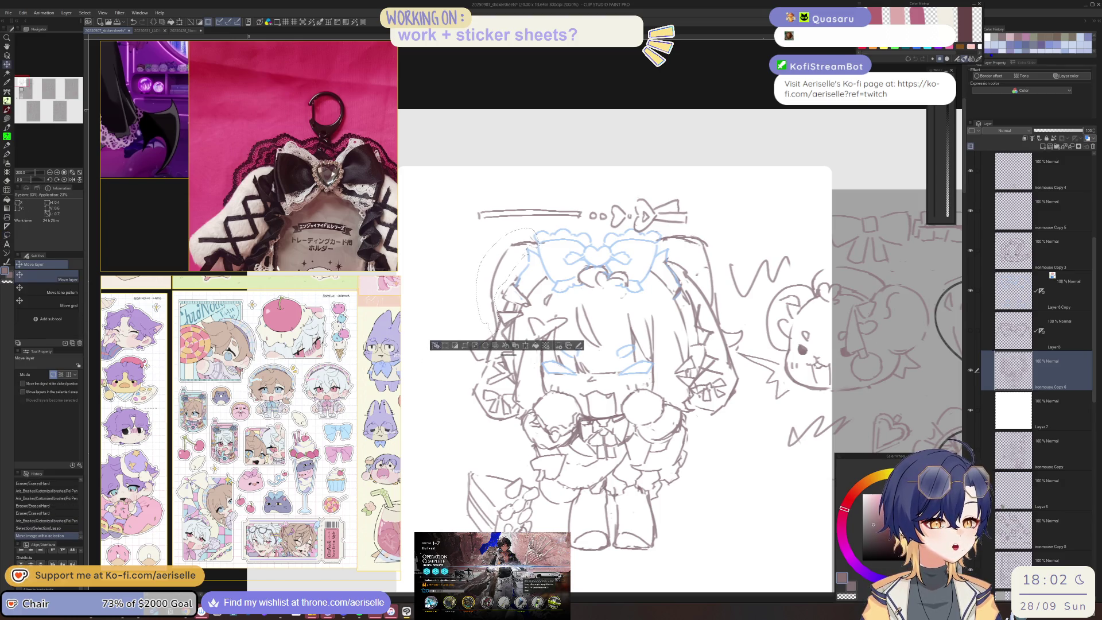
{"action": "key", "text": "ctrl+d"}
{"action": "key", "text": "h"}
{"action": "scroll", "coordinate": [556, 256], "scroll_direction": "down", "scroll_amount": 3}
{"action": "scroll", "coordinate": [556, 256], "scroll_direction": "up", "scroll_amount": 2}
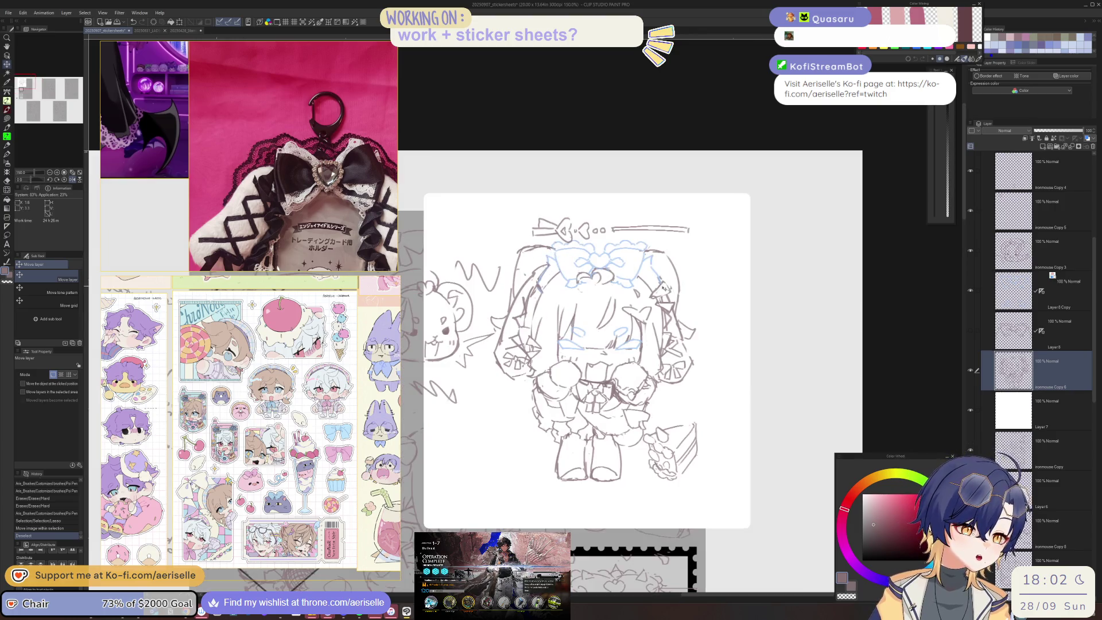
{"action": "scroll", "coordinate": [688, 278], "scroll_direction": "up", "scroll_amount": 1}
Add a stroke to the hair outline, erase part of it, and unmirror the view
{"action": "key", "text": "p"}
{"action": "left_click_drag", "start_coordinate": [659, 245], "coordinate": [686, 286]}
{"action": "key", "text": "e"}
{"action": "left_click_drag", "start_coordinate": [628, 238], "coordinate": [670, 249]}
{"action": "key", "text": "p"}
{"action": "key", "text": "h"}
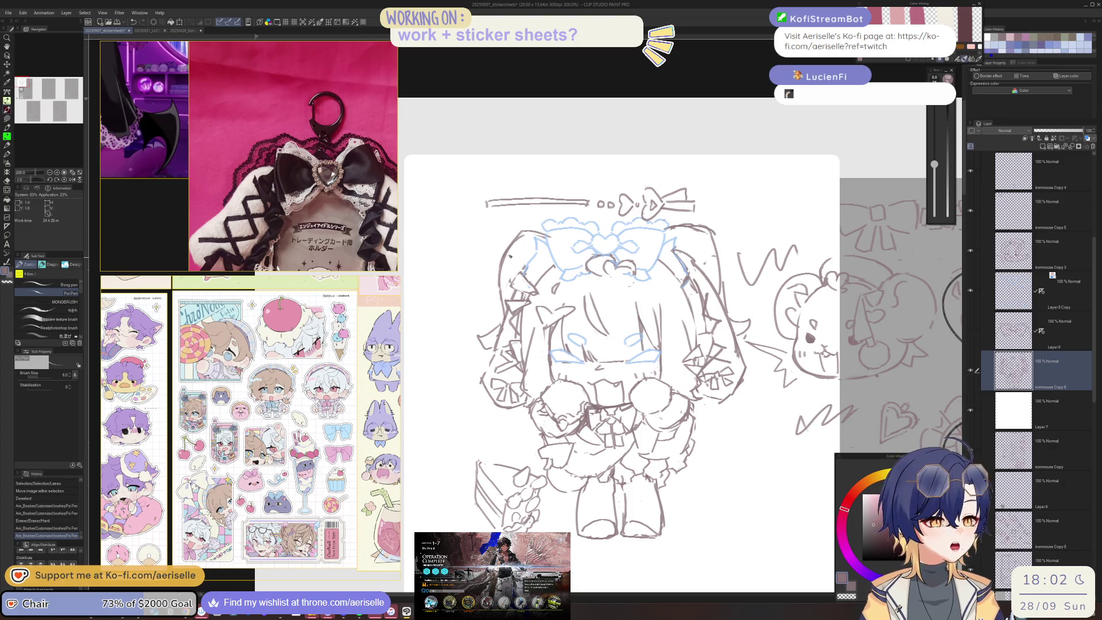
Erase the left hair outline strokes and redraw hair strands, undoing the misses
{"action": "key", "text": "e"}
{"action": "left_click_drag", "start_coordinate": [523, 235], "coordinate": [507, 262]}
{"action": "left_click_drag", "start_coordinate": [511, 249], "coordinate": [501, 282]}
{"action": "key", "text": "p"}
{"action": "left_click_drag", "start_coordinate": [516, 237], "coordinate": [502, 299]}
{"action": "key", "text": "ctrl+z"}
{"action": "key", "text": "ctrl+z"}
{"action": "key", "text": "e"}
{"action": "left_click_drag", "start_coordinate": [509, 242], "coordinate": [501, 299]}
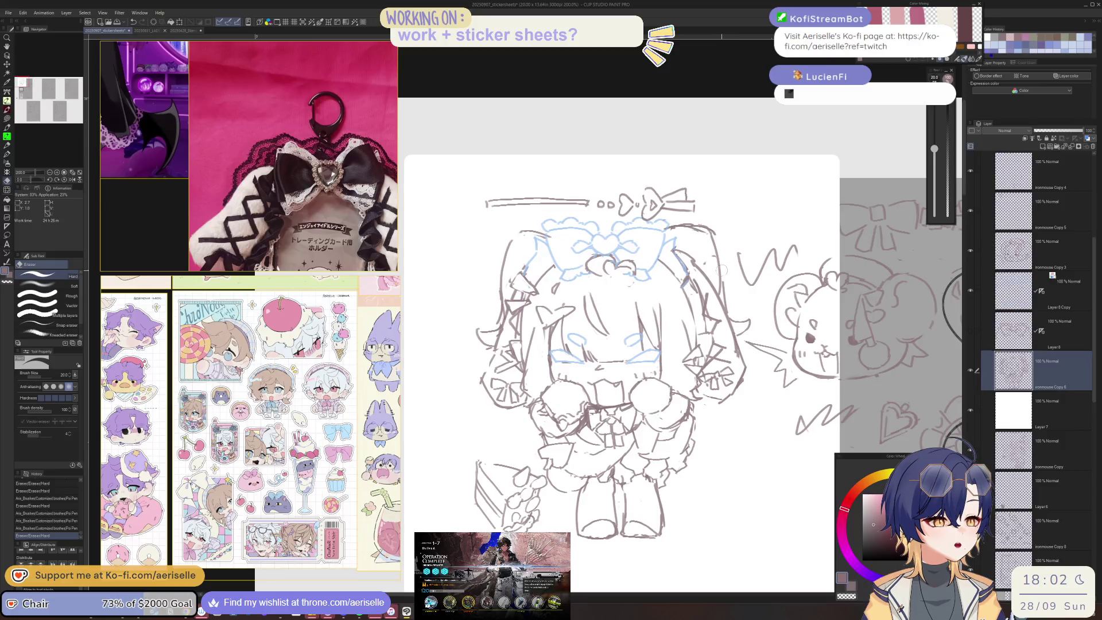
{"action": "key", "text": "p"}
{"action": "left_click_drag", "start_coordinate": [722, 232], "coordinate": [721, 293]}
Touch up the hair lines and add another hair stroke on the right
{"action": "key", "text": "ctrl+z"}
{"action": "key", "text": "ctrl+z"}
{"action": "key", "text": "e"}
{"action": "key", "text": "p"}
{"action": "mouse_move", "coordinate": [520, 229]}
{"action": "left_mouse_down"}
{"action": "mouse_move", "coordinate": [536, 217]}
{"action": "mouse_move", "coordinate": [525, 236]}
{"action": "left_mouse_up"}
{"action": "key", "text": "ctrl+z"}
{"action": "key", "text": "ctrl+z"}
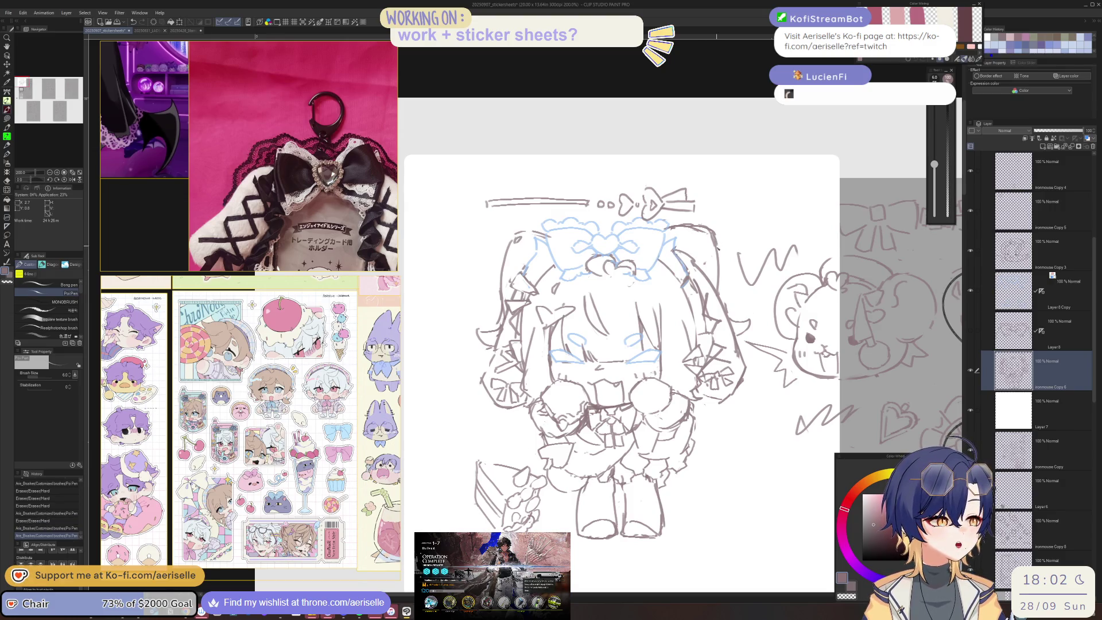
{"action": "left_click_drag", "start_coordinate": [718, 248], "coordinate": [719, 250]}
{"action": "left_click_drag", "start_coordinate": [583, 223], "coordinate": [593, 232]}
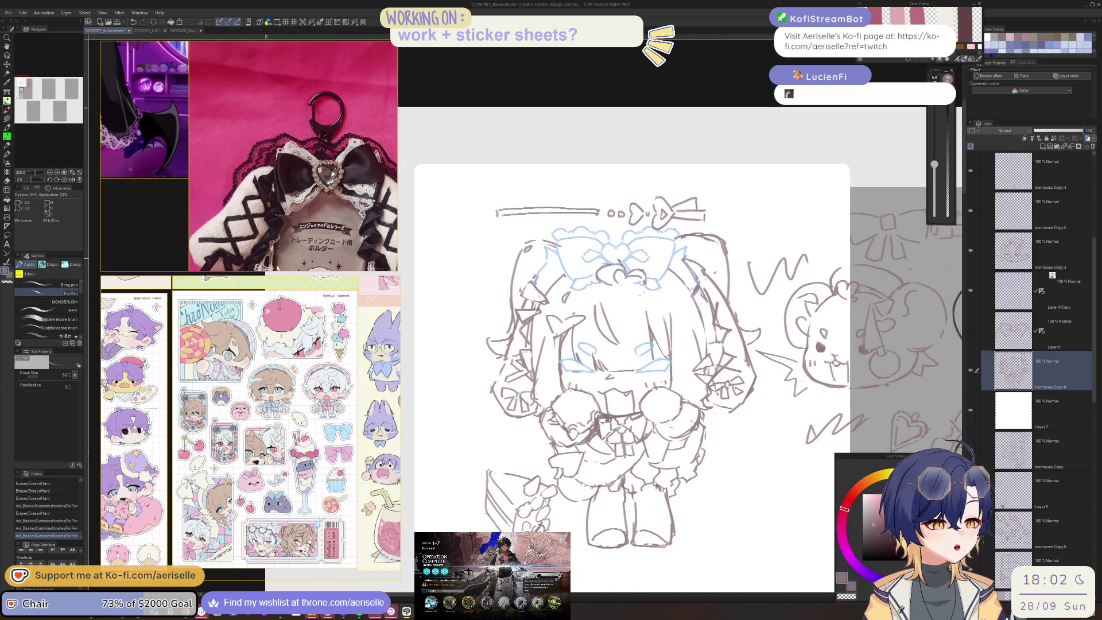
{"action": "scroll", "coordinate": [553, 232], "scroll_direction": "up", "scroll_amount": 2}
{"action": "scroll", "coordinate": [553, 231], "scroll_direction": "down", "scroll_amount": 4}
{"action": "scroll", "coordinate": [553, 231], "scroll_direction": "up", "scroll_amount": 3}
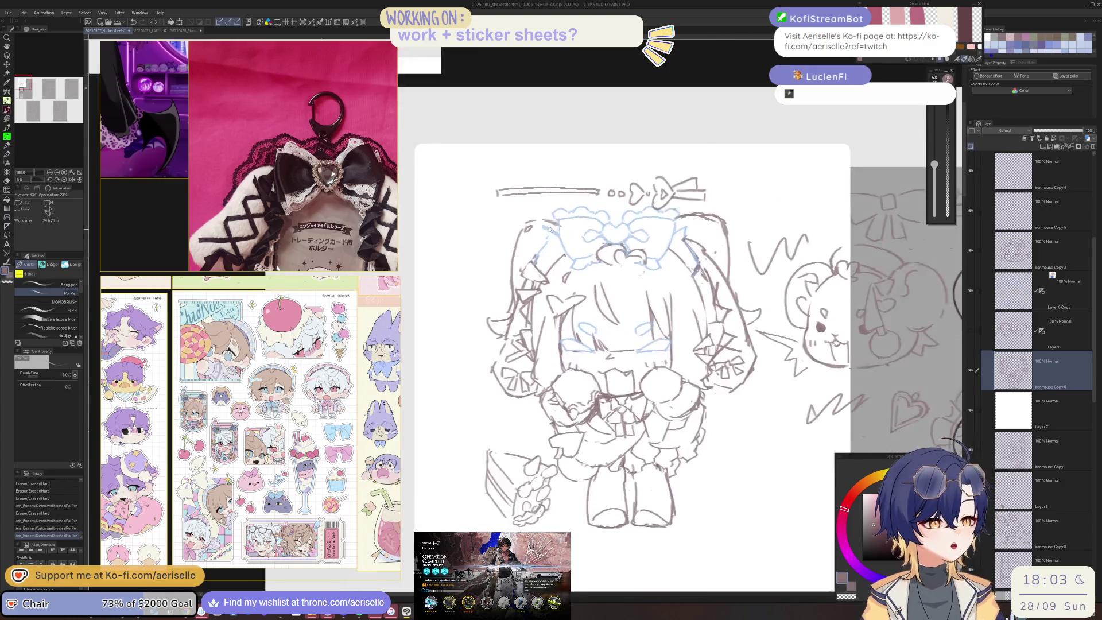
{"action": "scroll", "coordinate": [554, 231], "scroll_direction": "up", "scroll_amount": 2}
Erase stray lines near the left hair and pan the view up over the sketch
{"action": "key", "text": "e"}
{"action": "mouse_move", "coordinate": [456, 364]}
{"action": "left_mouse_down"}
{"action": "mouse_move", "coordinate": [460, 402]}
{"action": "mouse_move", "coordinate": [442, 442]}
{"action": "mouse_move", "coordinate": [422, 385]}
{"action": "left_mouse_up"}
{"action": "scroll", "coordinate": [439, 425], "scroll_direction": "down", "scroll_amount": 2}
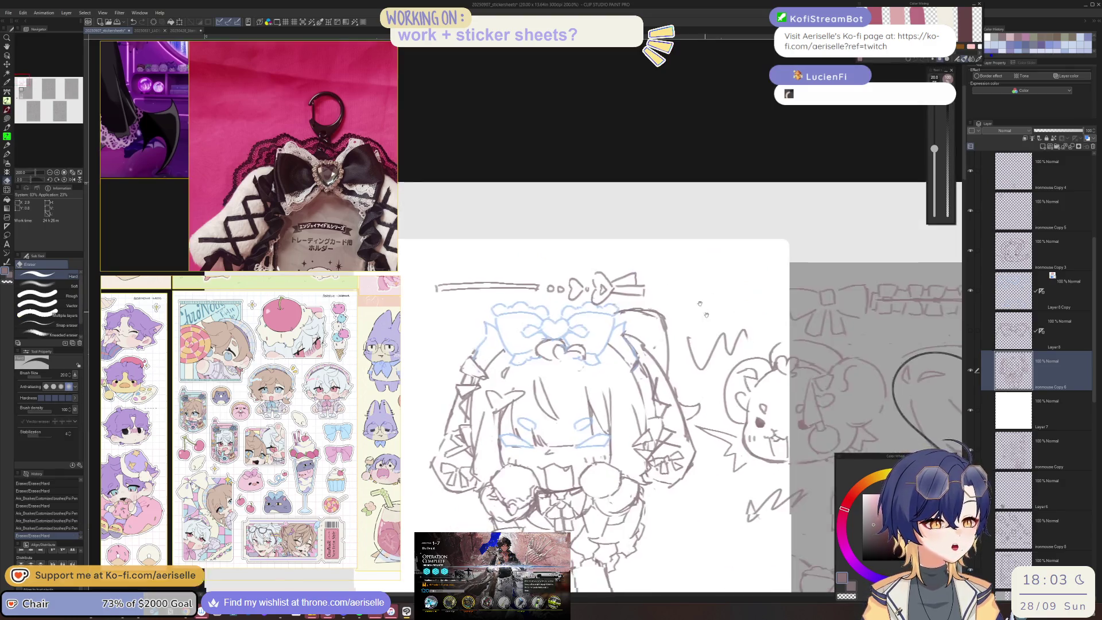
{"action": "left_click_drag", "start_coordinate": [704, 313], "coordinate": [700, 236]}
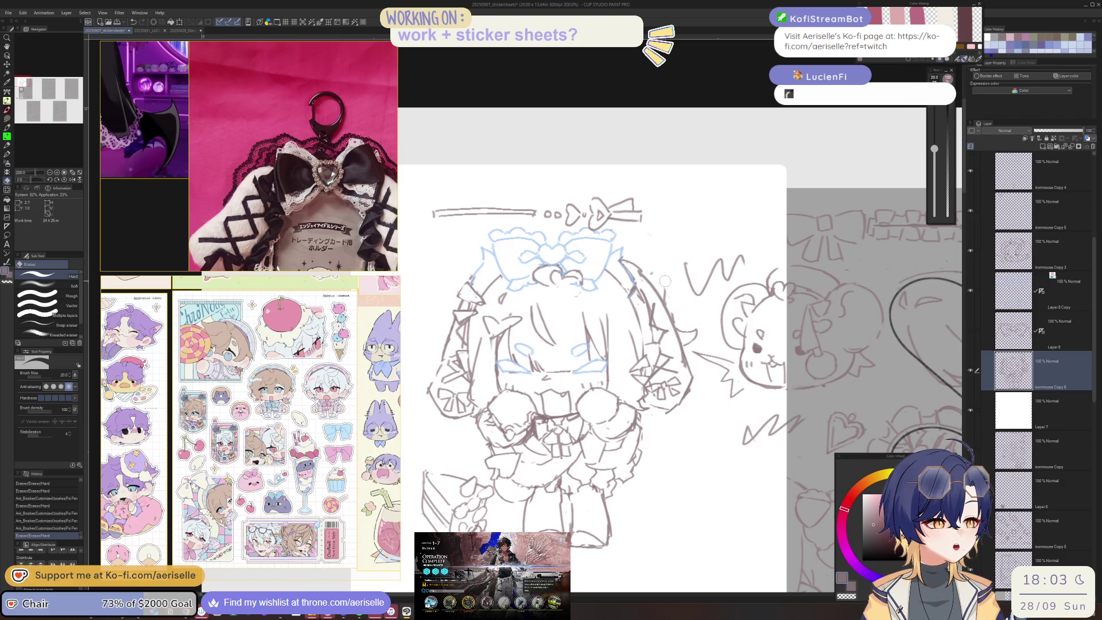
Add a new layer above Layer 7 and sketch short strokes around the bow
{"action": "key", "text": "p"}
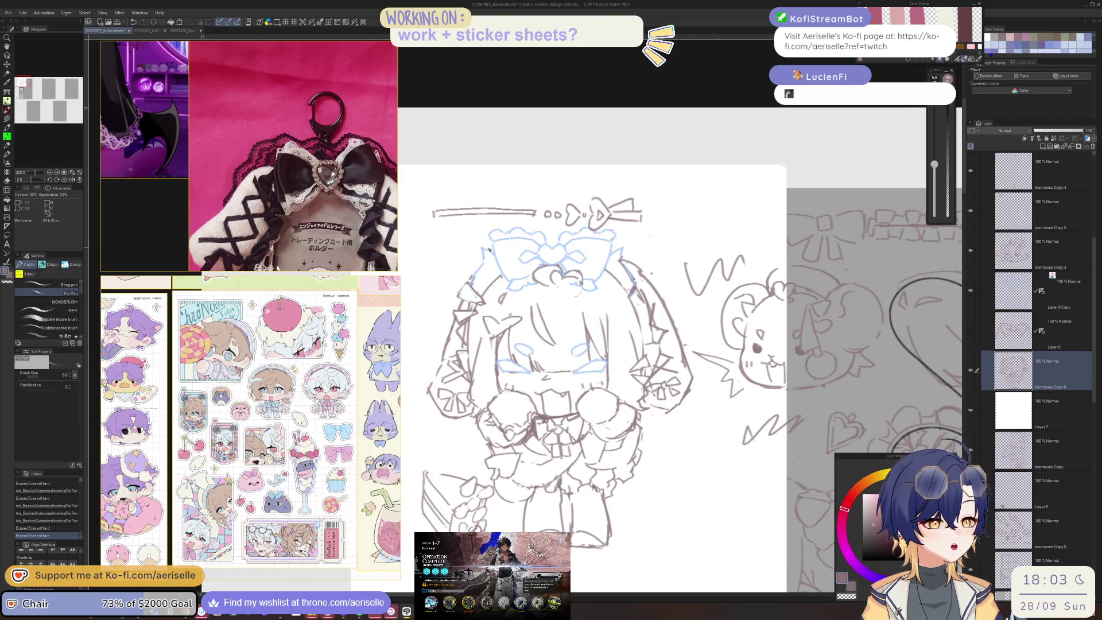
{"action": "left_click", "coordinate": [1021, 411]}
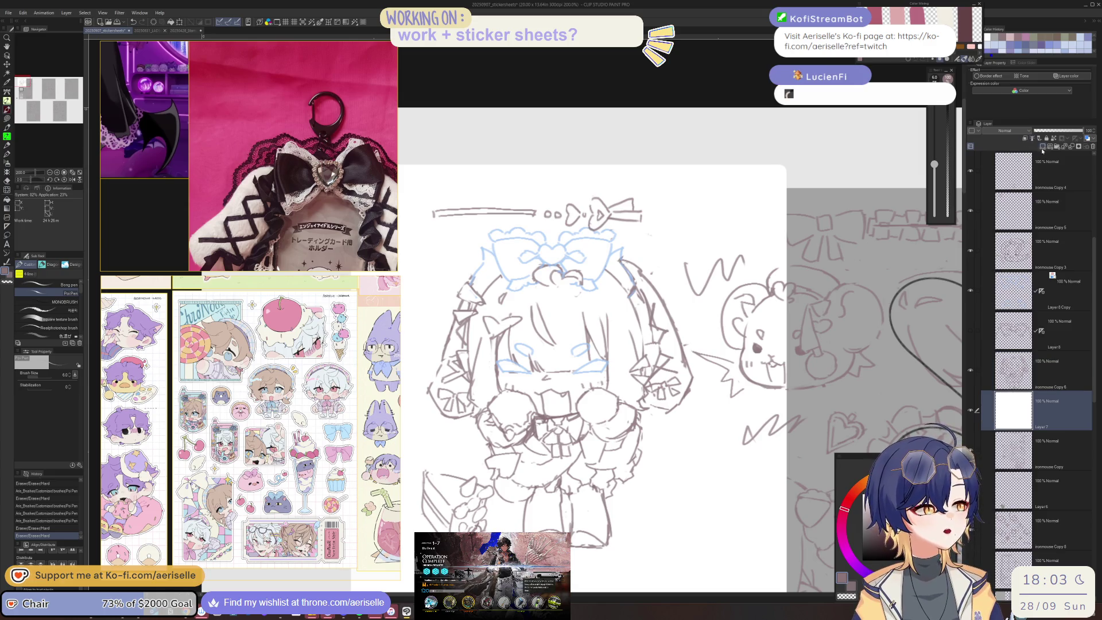
{"action": "left_click", "coordinate": [1042, 147]}
{"action": "left_click_drag", "start_coordinate": [575, 344], "coordinate": [586, 343]}
{"action": "mouse_move", "coordinate": [476, 251]}
{"action": "left_mouse_down"}
{"action": "mouse_move", "coordinate": [506, 252]}
{"action": "mouse_move", "coordinate": [449, 348]}
{"action": "mouse_move", "coordinate": [423, 351]}
{"action": "mouse_move", "coordinate": [431, 366]}
{"action": "left_mouse_up"}
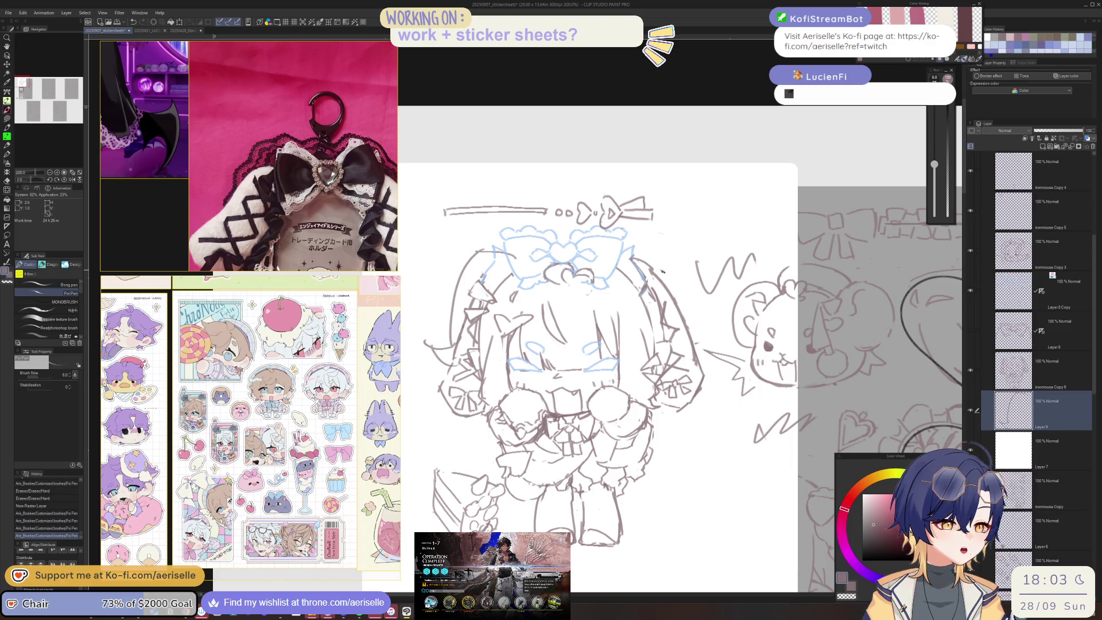
{"action": "mouse_move", "coordinate": [616, 258]}
{"action": "left_mouse_down"}
{"action": "mouse_move", "coordinate": [655, 246]}
{"action": "mouse_move", "coordinate": [644, 248]}
{"action": "mouse_move", "coordinate": [680, 316]}
{"action": "left_mouse_up"}
{"action": "key", "text": "ctrl+z"}
{"action": "key", "text": "ctrl+z"}
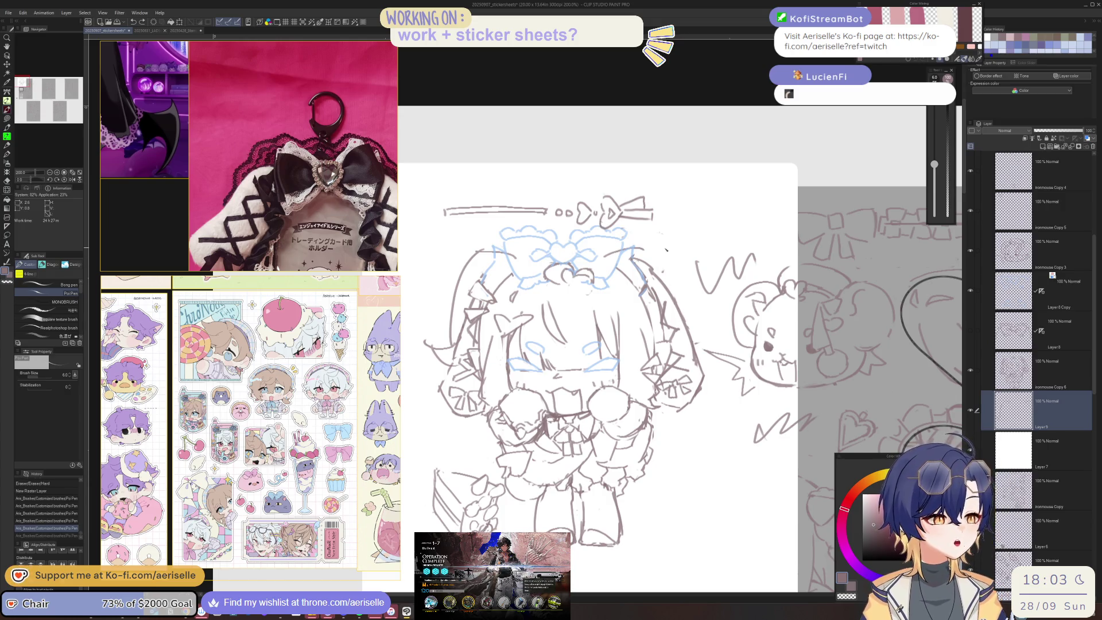
{"action": "left_click_drag", "start_coordinate": [665, 247], "coordinate": [689, 330]}
Center the chibi, draw a line across the top of the bow, and erase stray lines at its upper right
{"action": "scroll", "coordinate": [695, 348], "scroll_direction": "down", "scroll_amount": 3}
{"action": "scroll", "coordinate": [581, 278], "scroll_direction": "up", "scroll_amount": 3}
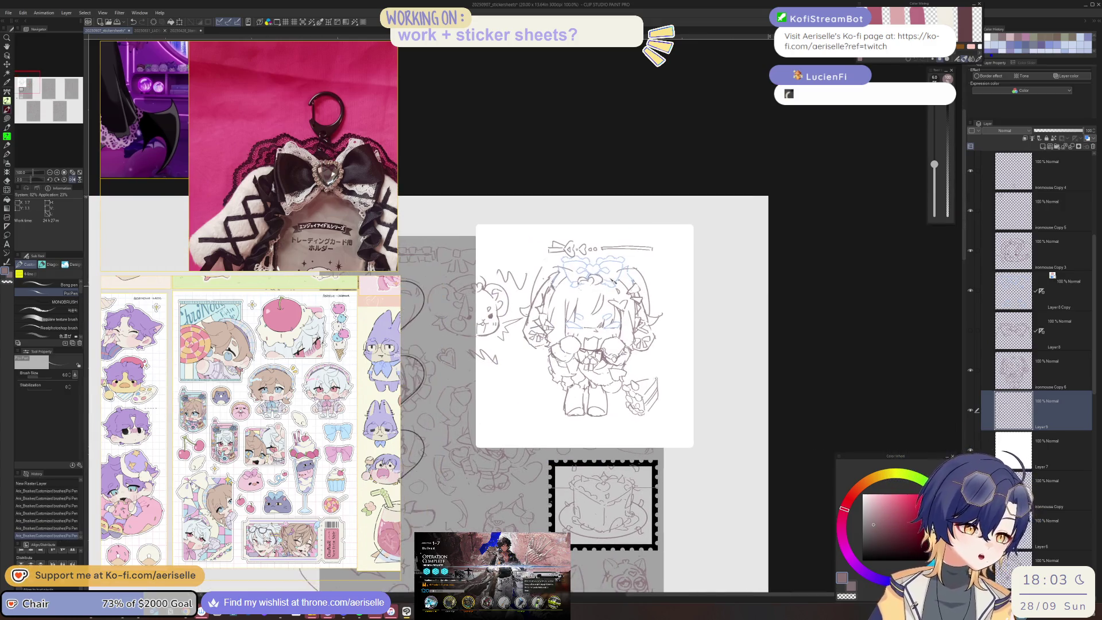
{"action": "left_click_drag", "start_coordinate": [582, 277], "coordinate": [664, 265]}
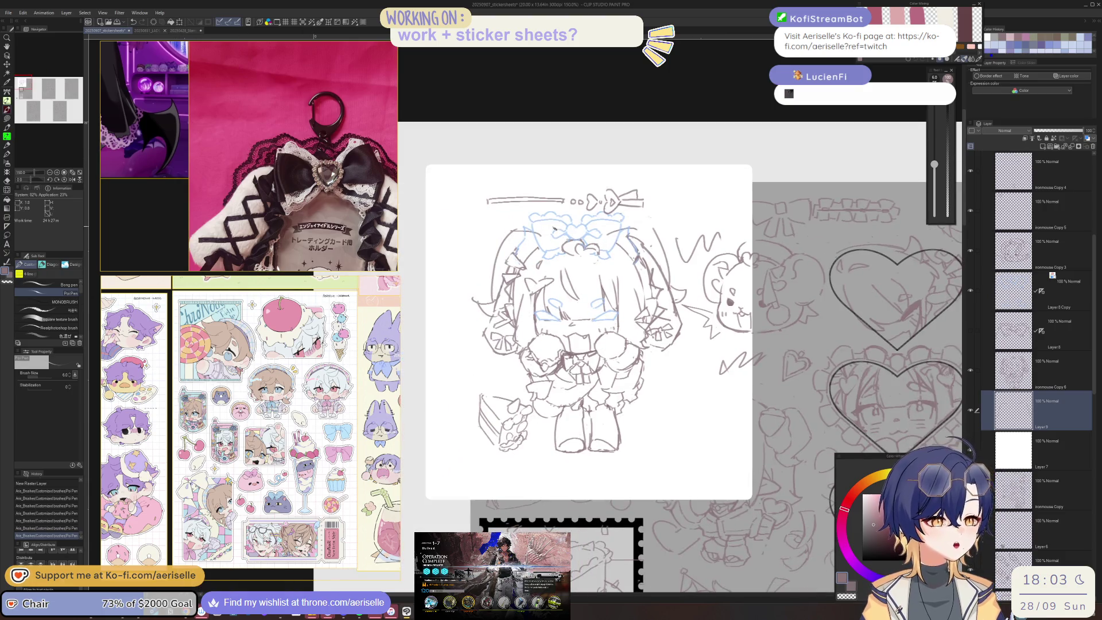
{"action": "left_click_drag", "start_coordinate": [549, 237], "coordinate": [590, 232]}
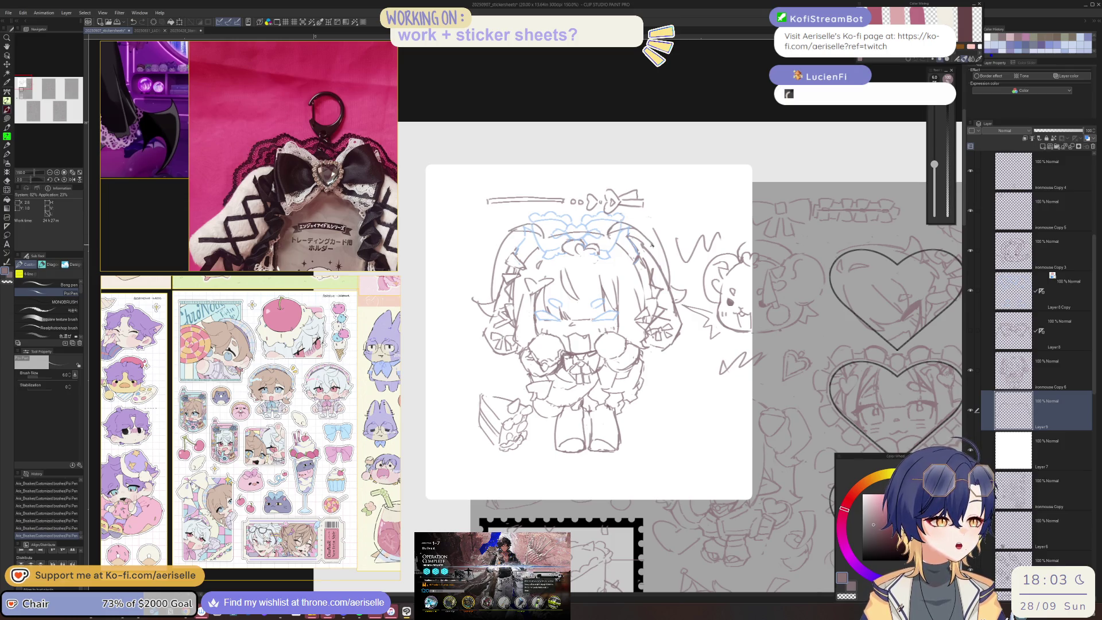
{"action": "key", "text": "e"}
{"action": "mouse_move", "coordinate": [651, 230]}
{"action": "left_mouse_down"}
{"action": "mouse_move", "coordinate": [628, 218]}
{"action": "mouse_move", "coordinate": [659, 244]}
{"action": "mouse_move", "coordinate": [665, 299]}
{"action": "left_mouse_up"}
{"action": "key", "text": "p"}
{"action": "key", "text": "ctrl+z"}
Dab out a small mark near the bow and redraw the line along it
{"action": "key", "text": "e"}
{"action": "left_click", "coordinate": [681, 289]}
{"action": "key", "text": "p"}
{"action": "key", "text": "ctrl+z"}
{"action": "left_click_drag", "start_coordinate": [666, 251], "coordinate": [678, 291]}
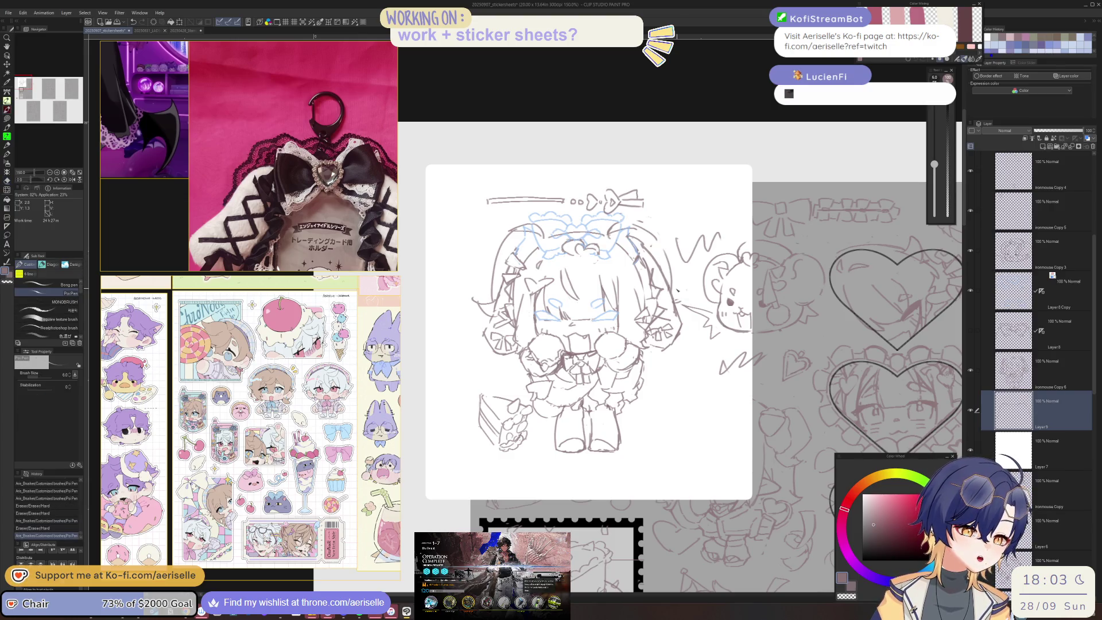
Erase and redraw the left-side hair outline
{"action": "key", "text": "e"}
{"action": "left_click_drag", "start_coordinate": [517, 233], "coordinate": [495, 294]}
{"action": "key", "text": "p"}
{"action": "key", "text": "ctrl+z"}
{"action": "left_click_drag", "start_coordinate": [508, 238], "coordinate": [488, 310]}
Clean up lines along the right outline and erase marks on both sides of the hair bow
{"action": "key", "text": "e"}
{"action": "key", "text": "p"}
{"action": "key", "text": "e"}
{"action": "mouse_move", "coordinate": [676, 304]}
{"action": "left_mouse_down"}
{"action": "mouse_move", "coordinate": [673, 285]}
{"action": "mouse_move", "coordinate": [677, 301]}
{"action": "left_mouse_up"}
{"action": "key", "text": "p"}
{"action": "key", "text": "ctrl+z"}
{"action": "key", "text": "e"}
{"action": "left_click_drag", "start_coordinate": [632, 236], "coordinate": [612, 229]}
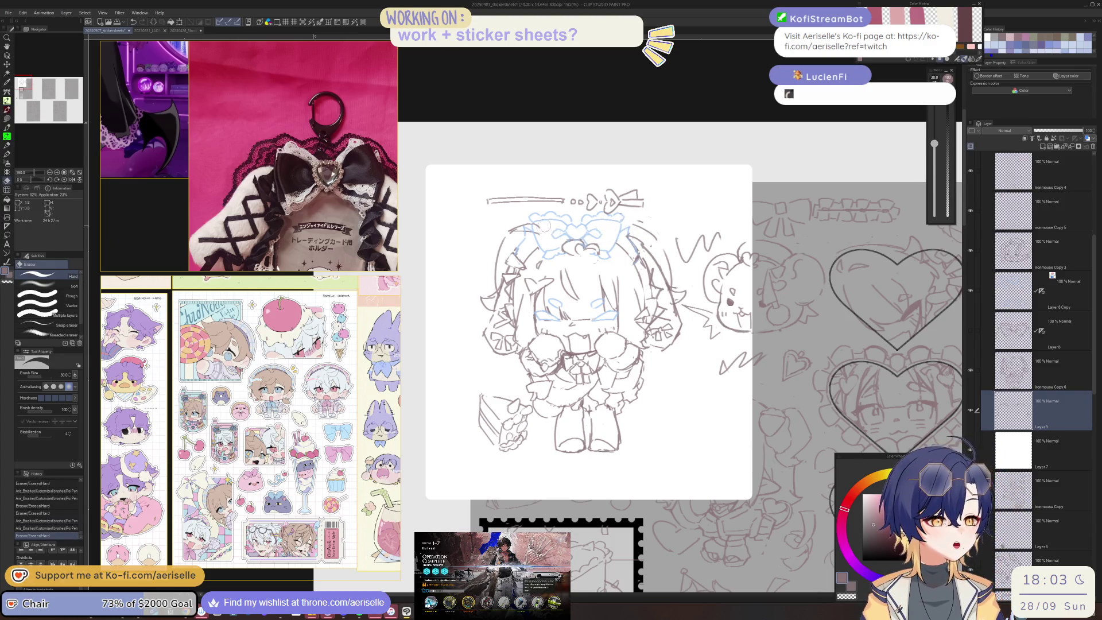
{"action": "mouse_move", "coordinate": [544, 228]}
{"action": "left_mouse_down"}
{"action": "mouse_move", "coordinate": [522, 233]}
{"action": "mouse_move", "coordinate": [531, 248]}
{"action": "left_mouse_up"}
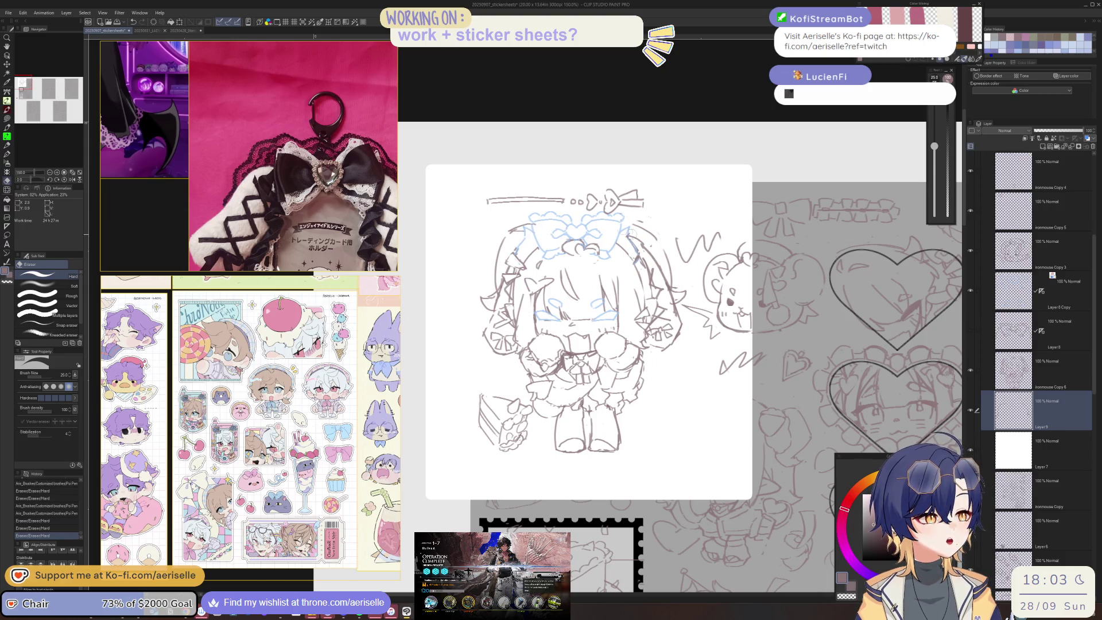
{"action": "key", "text": "p"}
{"action": "mouse_move", "coordinate": [619, 222]}
{"action": "left_mouse_down"}
{"action": "mouse_move", "coordinate": [658, 248]}
{"action": "mouse_move", "coordinate": [647, 231]}
{"action": "left_mouse_up"}
{"action": "key", "text": "ctrl+z"}
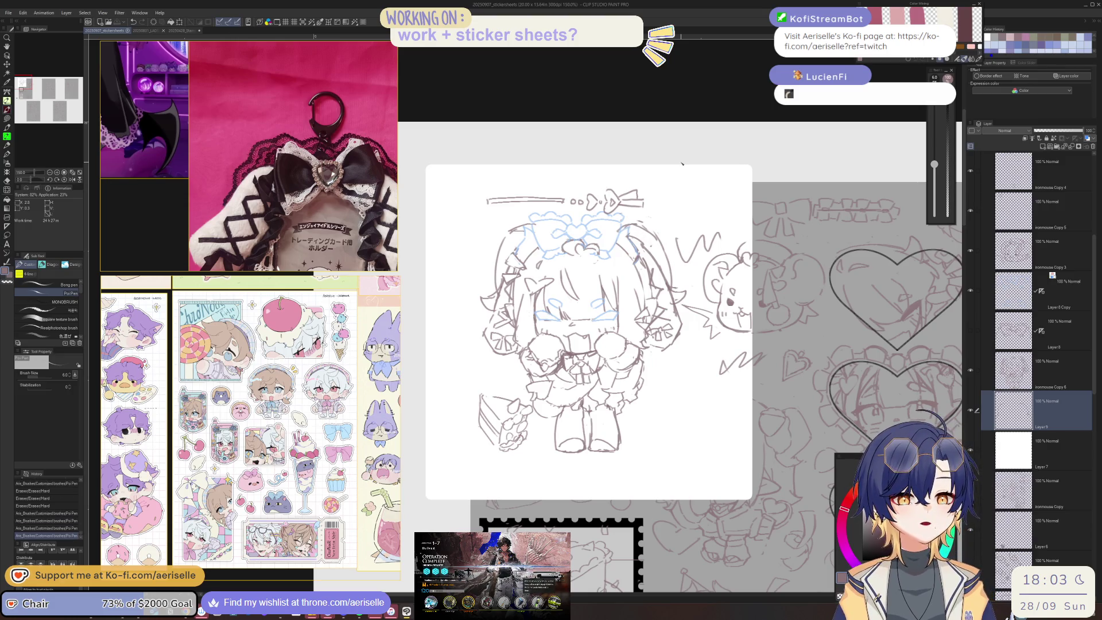
Redo the top-of-head outline and the bow's right side, then mirror and zoom out to check
{"action": "key", "text": "e"}
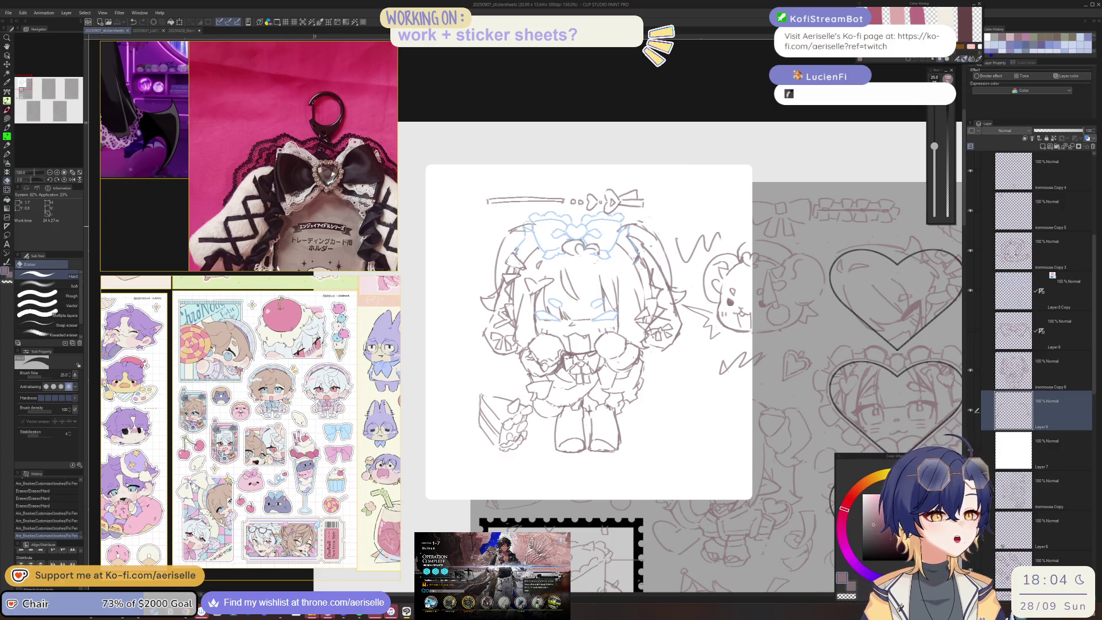
{"action": "left_click_drag", "start_coordinate": [545, 242], "coordinate": [613, 227]}
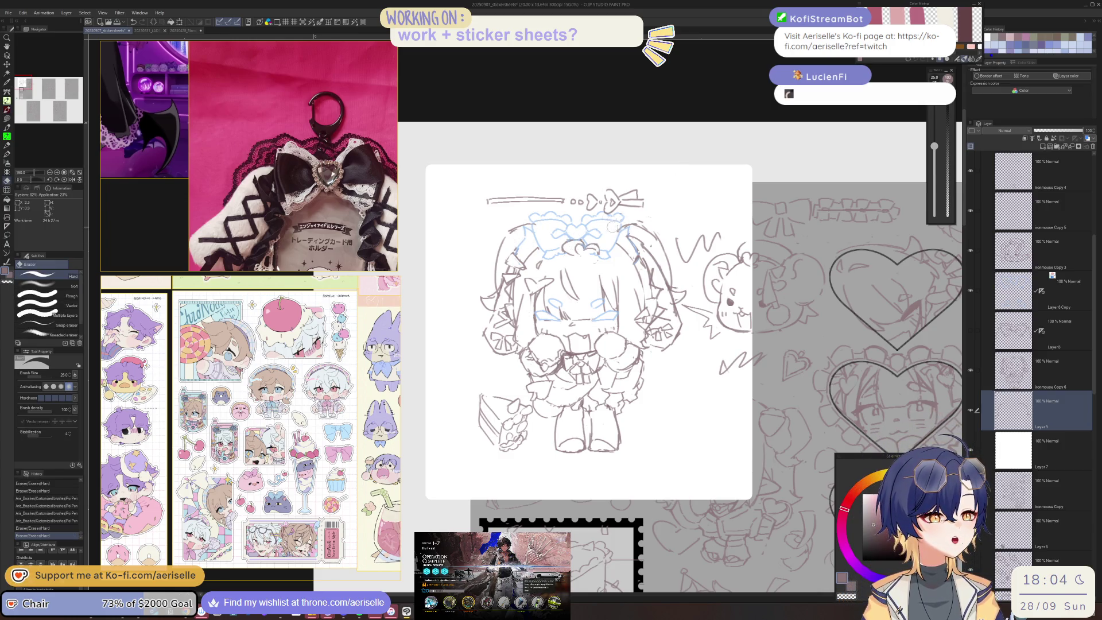
{"action": "key", "text": "p"}
{"action": "left_click_drag", "start_coordinate": [533, 224], "coordinate": [526, 230]}
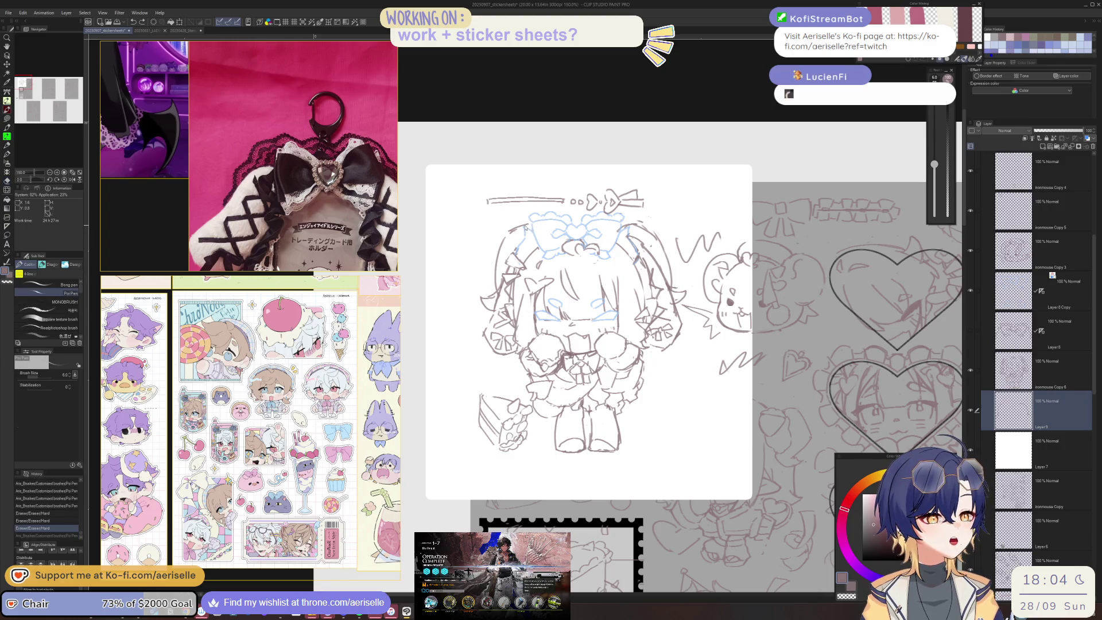
{"action": "key", "text": "e"}
{"action": "left_click_drag", "start_coordinate": [639, 223], "coordinate": [637, 228]}
{"action": "key", "text": "p"}
{"action": "key", "text": "h"}
{"action": "key", "text": "ctrl+minus"}
{"action": "key", "text": "ctrl+minus"}
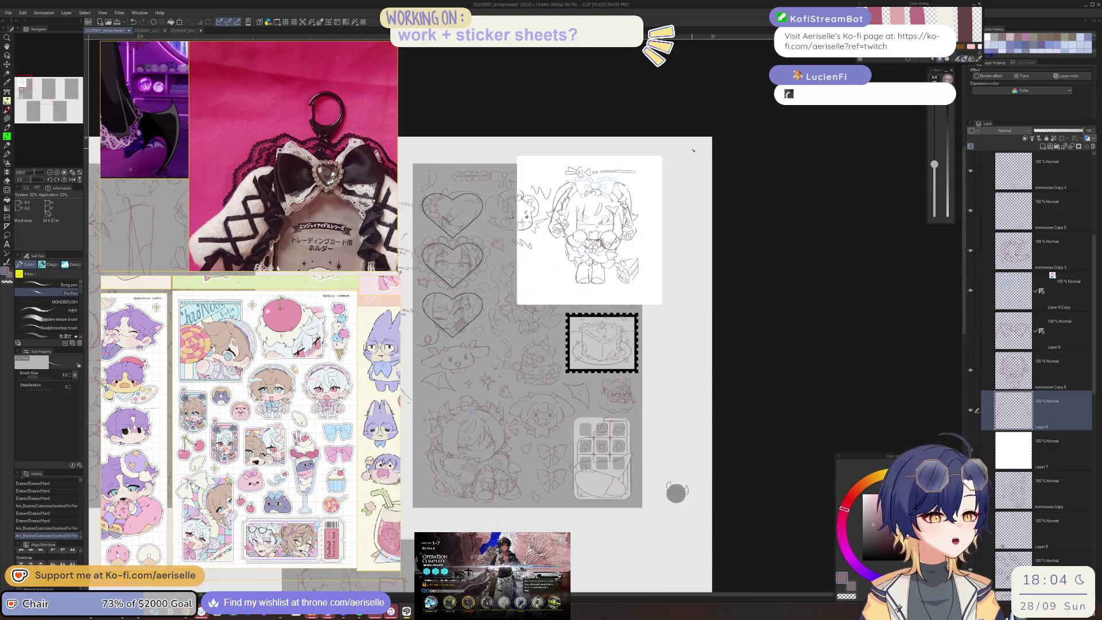
Liquify-warp the right and left hair strokes into smoother curves
{"action": "scroll", "coordinate": [601, 236], "scroll_direction": "up", "scroll_amount": 1}
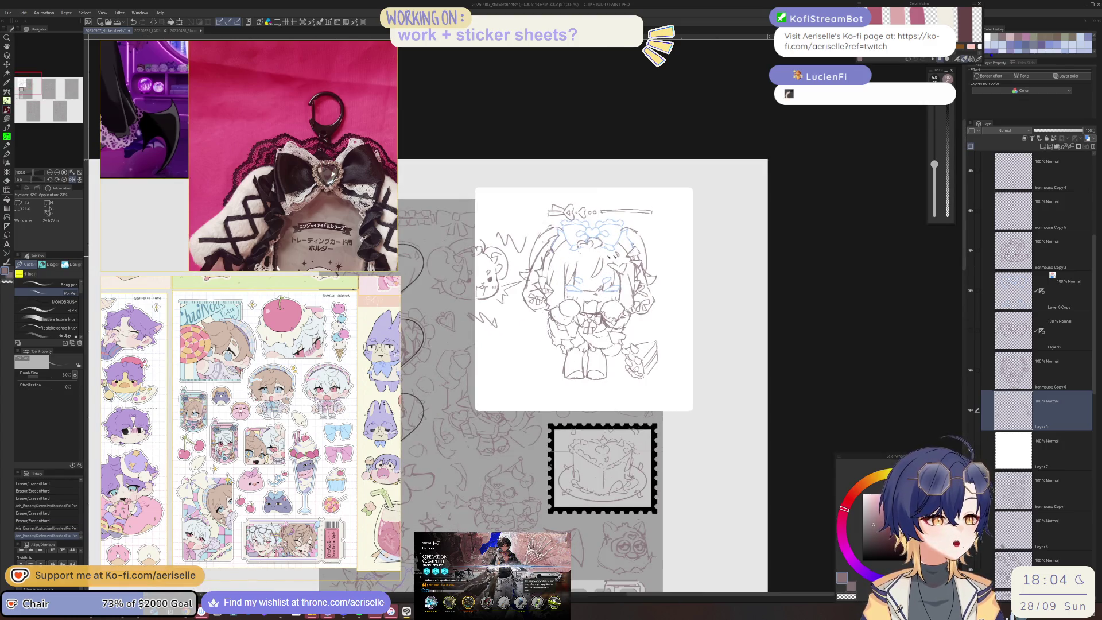
{"action": "key", "text": "j"}
{"action": "left_click_drag", "start_coordinate": [533, 247], "coordinate": [539, 246]}
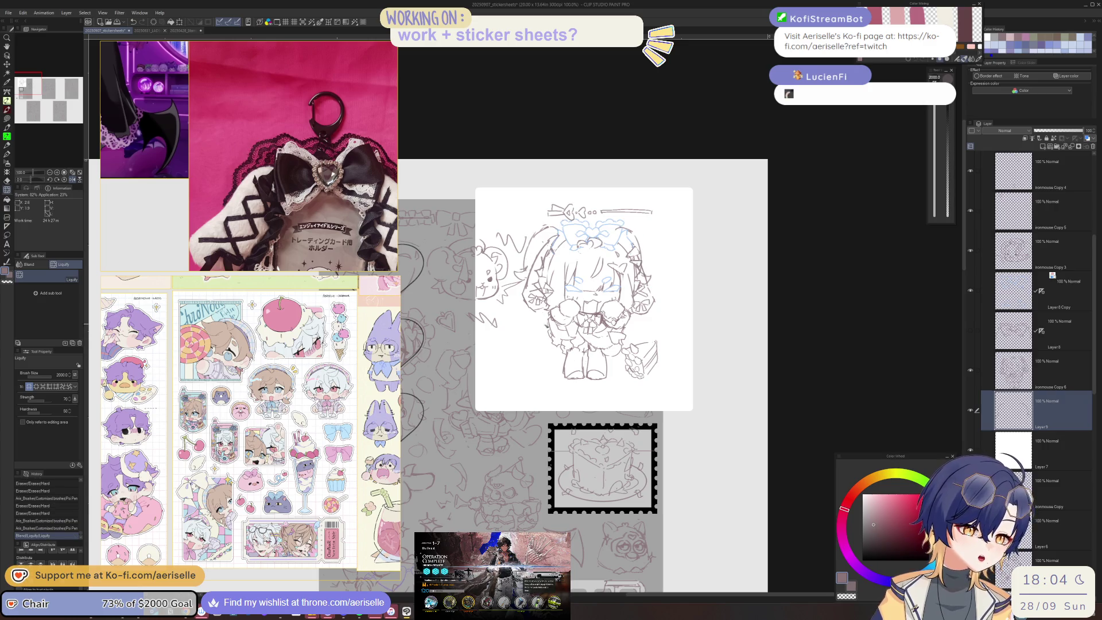
{"action": "scroll", "coordinate": [643, 240], "scroll_direction": "up", "scroll_amount": 1}
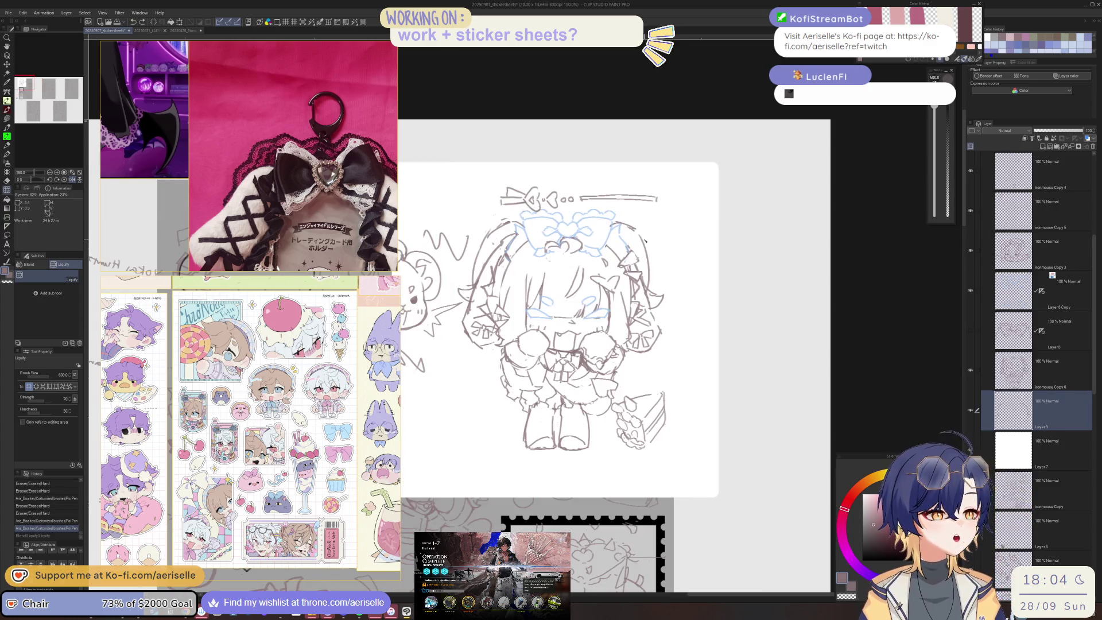
{"action": "mouse_move", "coordinate": [624, 221]}
{"action": "left_mouse_down"}
{"action": "mouse_move", "coordinate": [629, 229]}
{"action": "mouse_move", "coordinate": [626, 219]}
{"action": "left_mouse_up"}
{"action": "key", "text": "ctrl+y"}
{"action": "left_click_drag", "start_coordinate": [505, 227], "coordinate": [471, 285]}
Try redrawing a left hair line with the pen, undo it, and recentre the girl
{"action": "key", "text": "e"}
{"action": "key", "text": "p"}
{"action": "left_click_drag", "start_coordinate": [507, 227], "coordinate": [476, 254]}
{"action": "key", "text": "ctrl+z"}
{"action": "key", "text": "ctrl+y"}
{"action": "key", "text": "ctrl+z"}
{"action": "left_click_drag", "start_coordinate": [531, 189], "coordinate": [574, 182]}
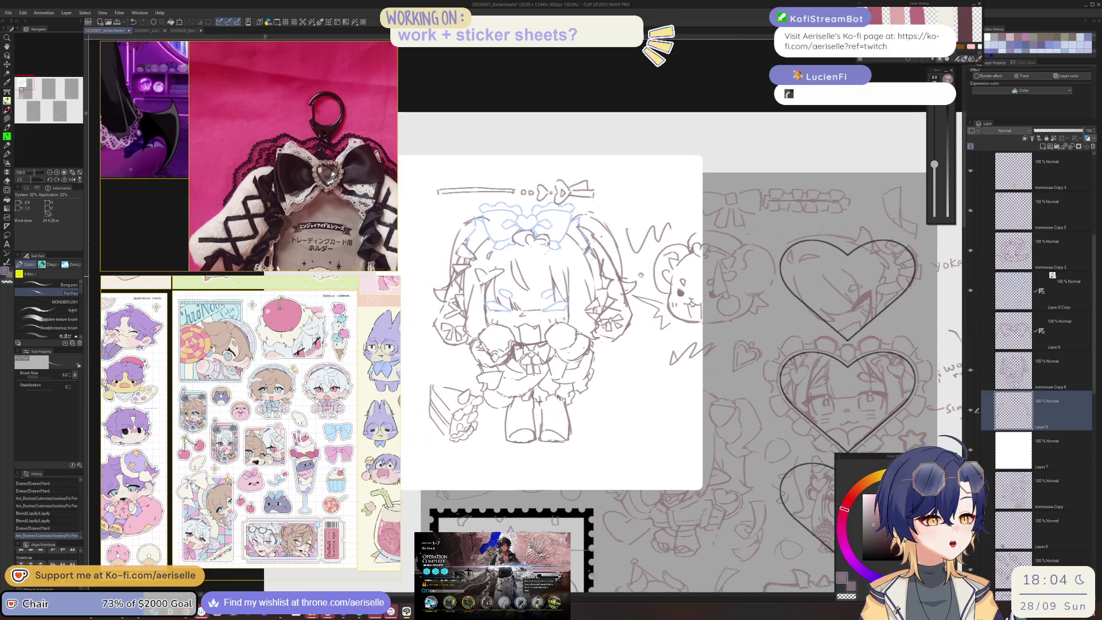
Liquify the hair near the bow with the brush reduced to 170, then flip the canvas to check
{"action": "key", "text": "j"}
{"action": "left_click_drag", "start_coordinate": [625, 256], "coordinate": [613, 238]}
{"action": "key", "text": "bracketleft"}
{"action": "key", "text": "bracketleft"}
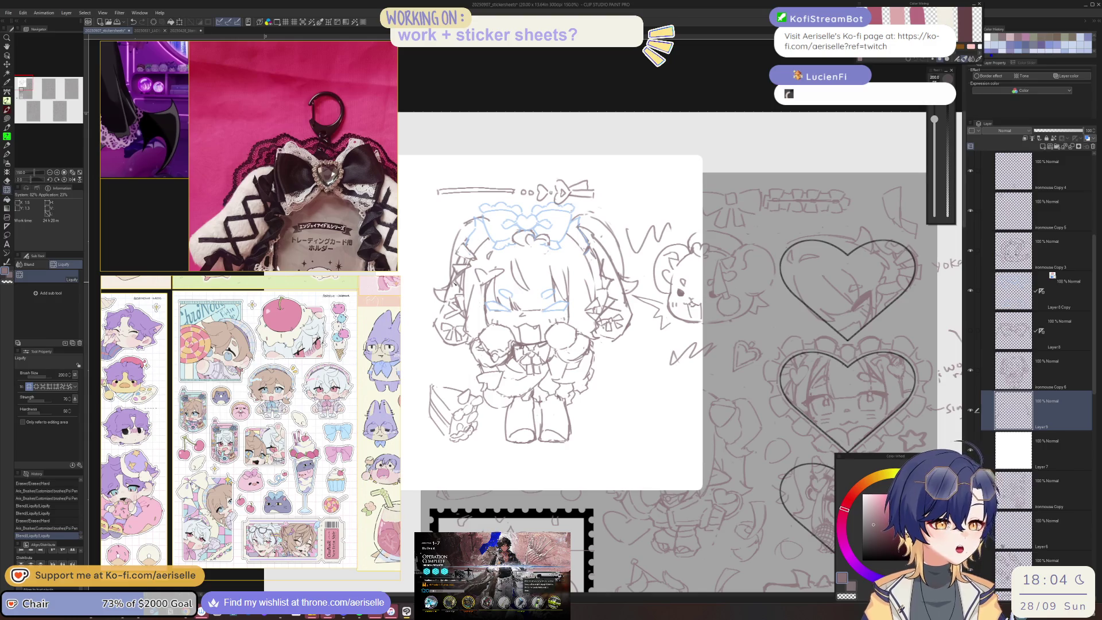
{"action": "key", "text": "bracketleft"}
{"action": "mouse_move", "coordinate": [453, 270]}
{"action": "left_mouse_down"}
{"action": "mouse_move", "coordinate": [468, 222]}
{"action": "mouse_move", "coordinate": [509, 222]}
{"action": "left_mouse_up"}
{"action": "key", "text": "h"}
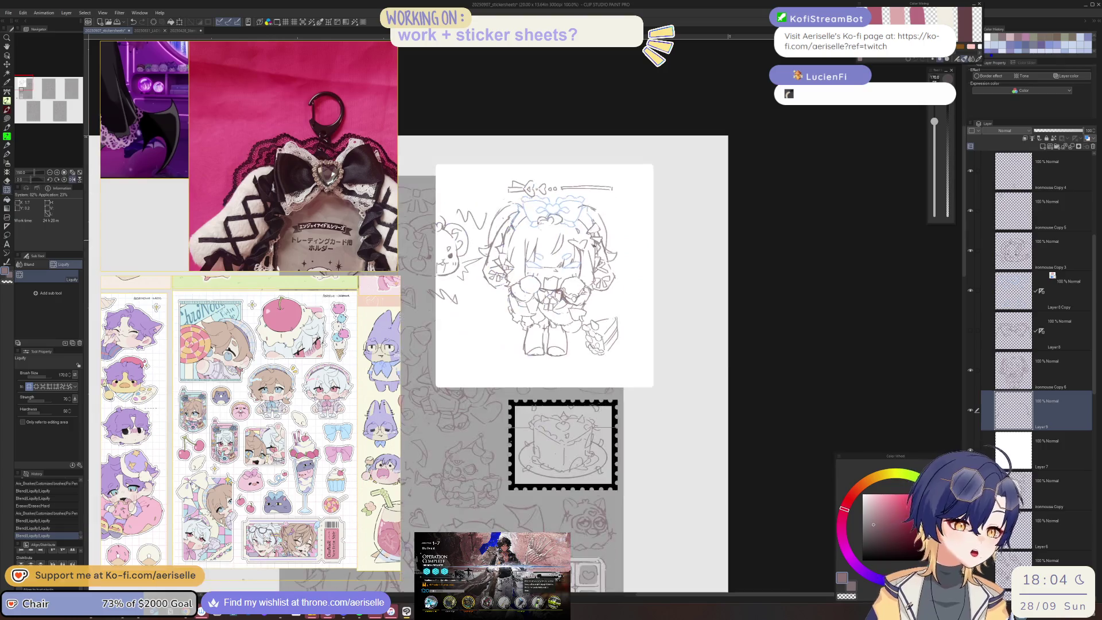
{"action": "key", "text": "ctrl+plus"}
Erase small bits of the left hair, unflip the canvas, and add a short touch-up line
{"action": "key", "text": "e"}
{"action": "mouse_move", "coordinate": [496, 257]}
{"action": "left_mouse_down"}
{"action": "mouse_move", "coordinate": [519, 248]}
{"action": "mouse_move", "coordinate": [483, 259]}
{"action": "mouse_move", "coordinate": [504, 274]}
{"action": "left_mouse_up"}
{"action": "key", "text": "p"}
{"action": "key", "text": "e"}
{"action": "key", "text": "p"}
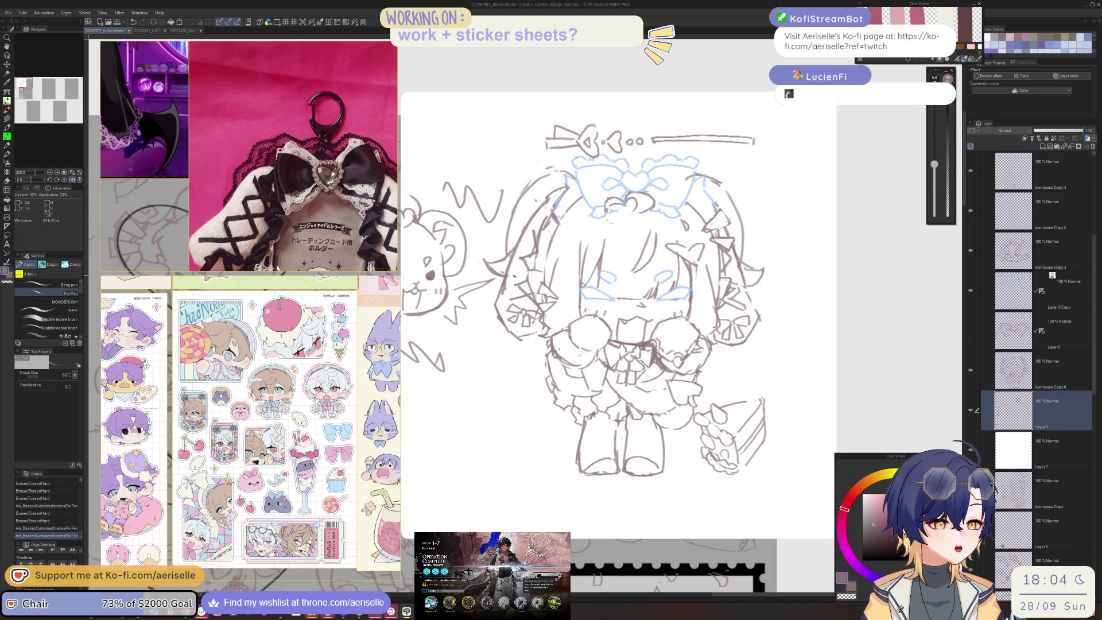
{"action": "key", "text": "h"}
{"action": "key", "text": "ctrl+minus"}
{"action": "key", "text": "e"}
{"action": "mouse_move", "coordinate": [495, 259]}
{"action": "left_mouse_down"}
{"action": "mouse_move", "coordinate": [490, 252]}
{"action": "mouse_move", "coordinate": [503, 252]}
{"action": "mouse_move", "coordinate": [494, 257]}
{"action": "left_mouse_up"}
{"action": "key", "text": "p"}
{"action": "key", "text": "e"}
{"action": "key", "text": "p"}
{"action": "left_click_drag", "start_coordinate": [655, 307], "coordinate": [659, 293]}
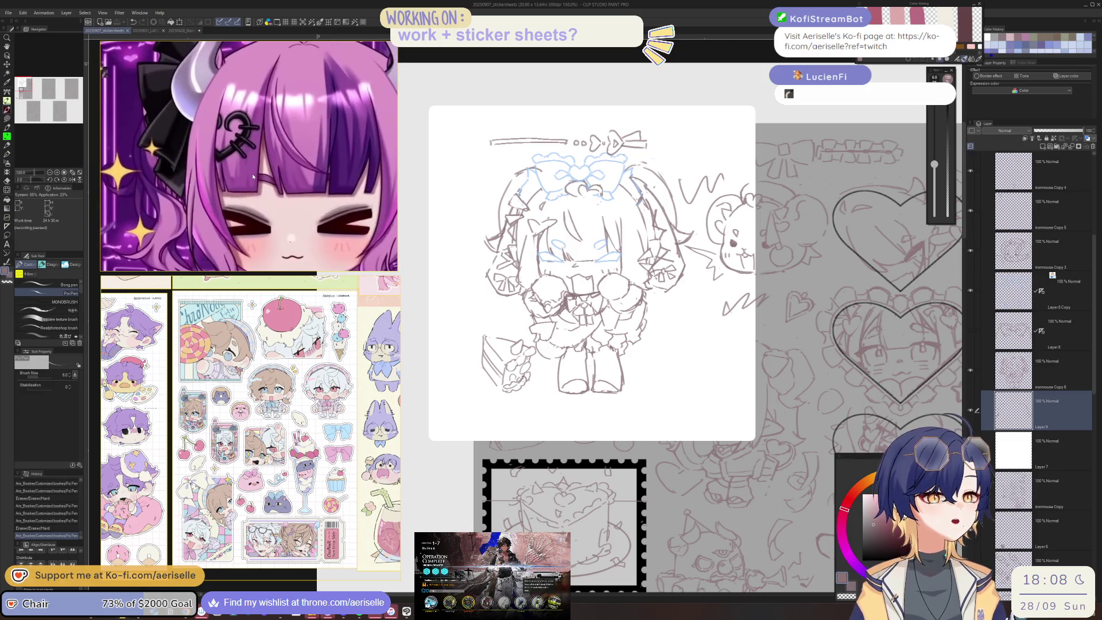
Erase the hair lines beside the face and sketch a first curve of a heart clip
{"action": "scroll", "coordinate": [515, 211], "scroll_direction": "up", "scroll_amount": 5}
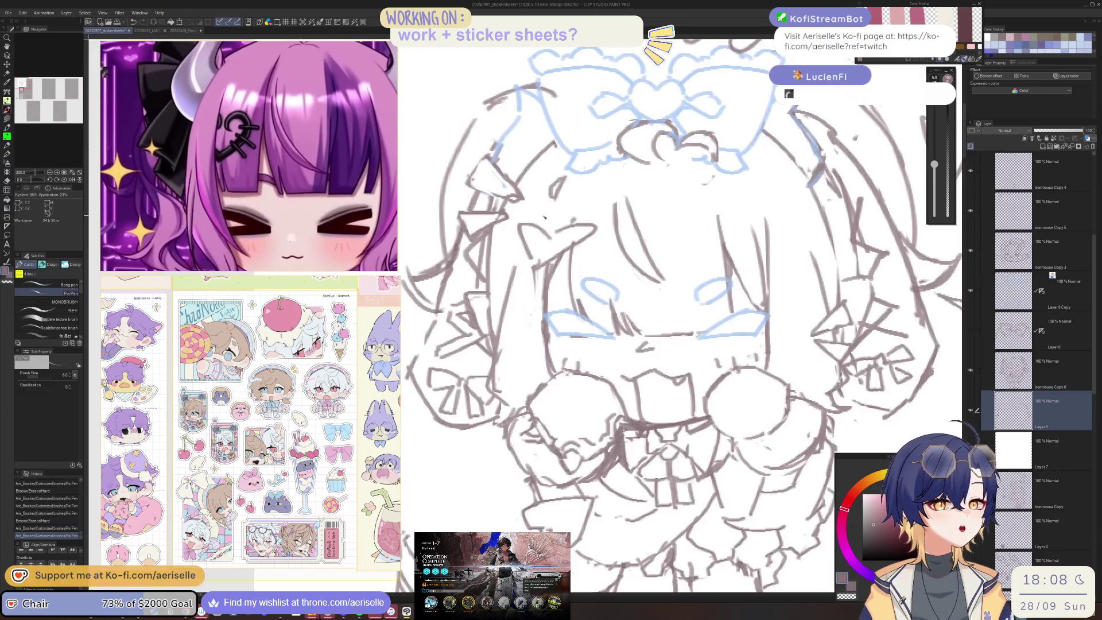
{"action": "key", "text": "e"}
{"action": "mouse_move", "coordinate": [537, 220]}
{"action": "left_mouse_down"}
{"action": "mouse_move", "coordinate": [518, 229]}
{"action": "mouse_move", "coordinate": [527, 253]}
{"action": "left_mouse_up"}
{"action": "key", "text": "alt+bracketright"}
{"action": "key", "text": "p"}
{"action": "mouse_move", "coordinate": [546, 227]}
{"action": "left_mouse_down"}
{"action": "mouse_move", "coordinate": [540, 260]}
{"action": "mouse_move", "coordinate": [587, 248]}
{"action": "mouse_move", "coordinate": [568, 258]}
{"action": "left_mouse_up"}
Erase and redraw the heart clip outline beside the face, then unflip the canvas
{"action": "key", "text": "e"}
{"action": "mouse_move", "coordinate": [577, 238]}
{"action": "left_mouse_down"}
{"action": "mouse_move", "coordinate": [562, 267]}
{"action": "mouse_move", "coordinate": [574, 244]}
{"action": "left_mouse_up"}
{"action": "key", "text": "p"}
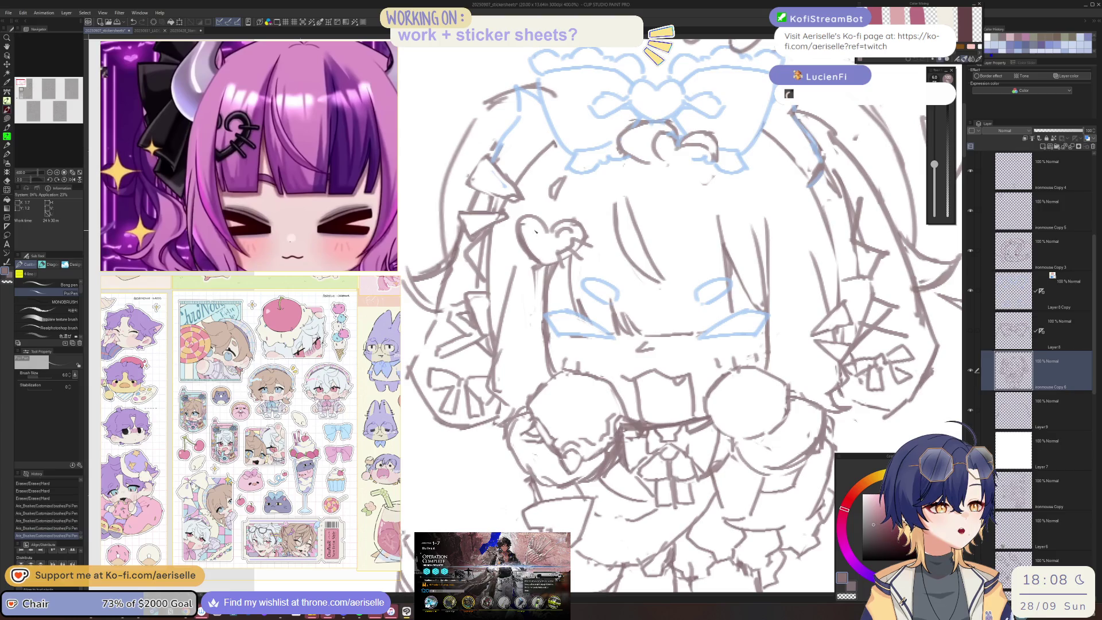
{"action": "key", "text": "e"}
{"action": "left_click_drag", "start_coordinate": [526, 210], "coordinate": [532, 280]}
{"action": "key", "text": "p"}
{"action": "left_click_drag", "start_coordinate": [554, 210], "coordinate": [546, 276]}
{"action": "scroll", "coordinate": [574, 241], "scroll_direction": "down", "scroll_amount": 5}
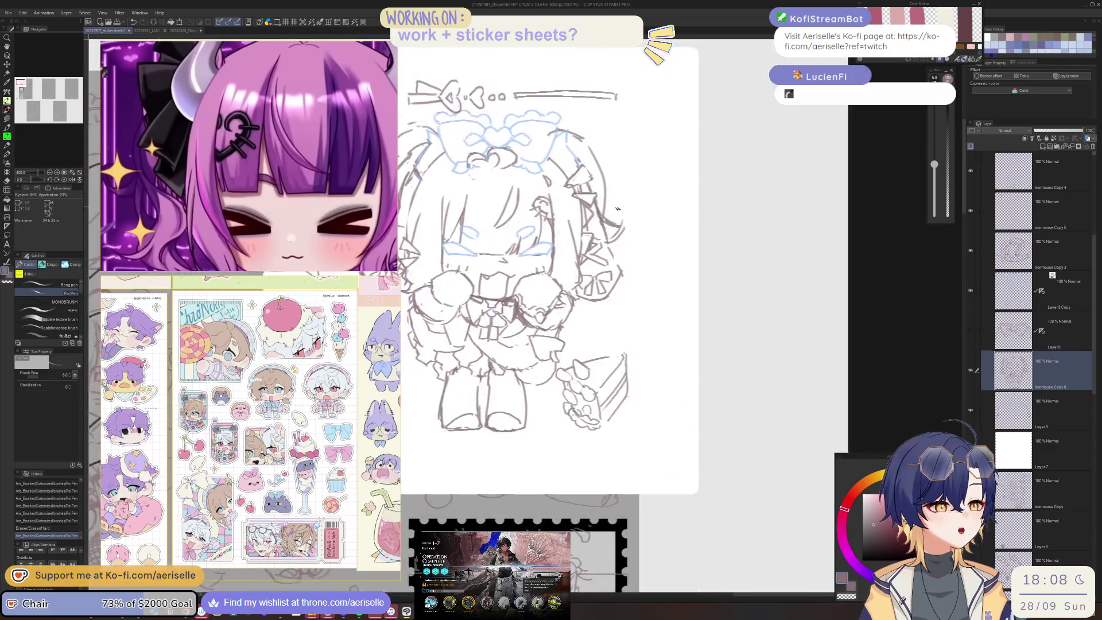
{"action": "key", "text": "h"}
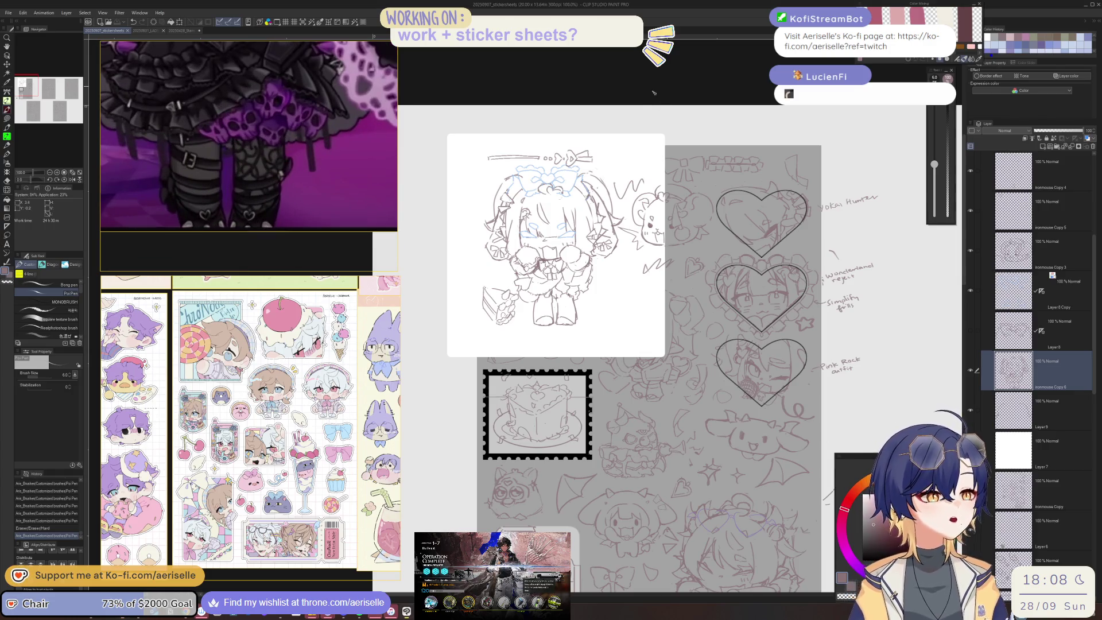
Draw the inner line between the legs and stripes across both boots
{"action": "scroll", "coordinate": [508, 282], "scroll_direction": "up", "scroll_amount": 5}
{"action": "left_click_drag", "start_coordinate": [521, 363], "coordinate": [573, 381]}
{"action": "left_click_drag", "start_coordinate": [510, 401], "coordinate": [576, 398]}
{"action": "mouse_move", "coordinate": [506, 426]}
{"action": "left_mouse_down"}
{"action": "mouse_move", "coordinate": [564, 422]}
{"action": "mouse_move", "coordinate": [666, 389]}
{"action": "left_mouse_up"}
{"action": "mouse_move", "coordinate": [604, 428]}
{"action": "left_mouse_down"}
{"action": "mouse_move", "coordinate": [673, 419]}
{"action": "mouse_move", "coordinate": [640, 381]}
{"action": "left_mouse_up"}
{"action": "scroll", "coordinate": [679, 411], "scroll_direction": "down", "scroll_amount": 2}
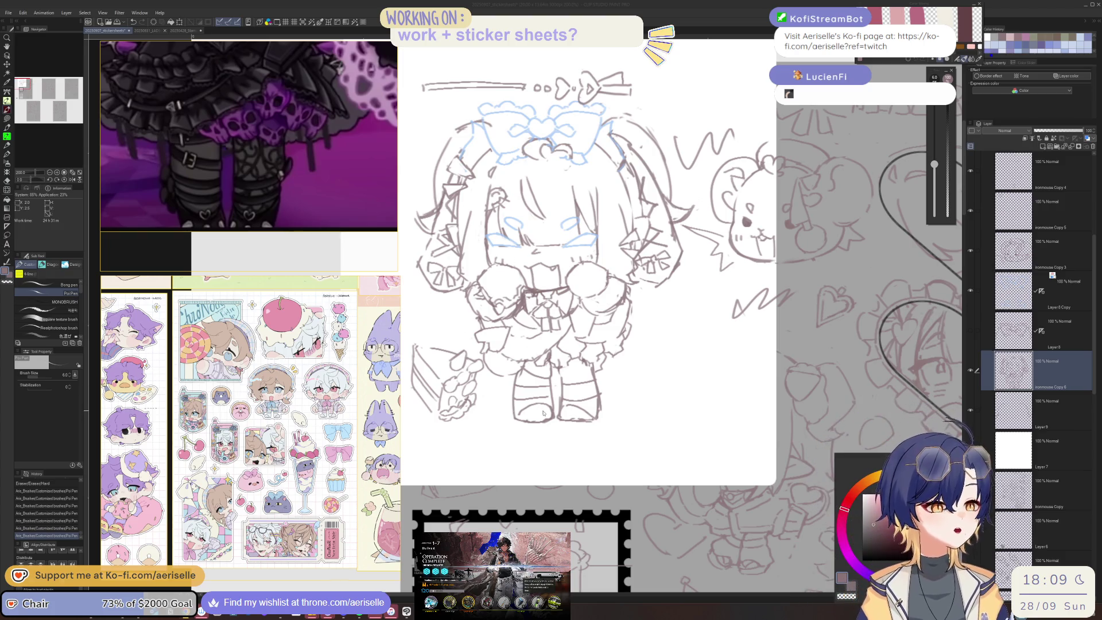
Draw a rounded toe on the left boot and try short strokes at the boot bottoms
{"action": "scroll", "coordinate": [543, 412], "scroll_direction": "up", "scroll_amount": 5}
{"action": "mouse_move", "coordinate": [520, 425]}
{"action": "left_mouse_down"}
{"action": "mouse_move", "coordinate": [556, 396]}
{"action": "mouse_move", "coordinate": [566, 419]}
{"action": "mouse_move", "coordinate": [551, 439]}
{"action": "mouse_move", "coordinate": [600, 422]}
{"action": "mouse_move", "coordinate": [581, 409]}
{"action": "mouse_move", "coordinate": [604, 419]}
{"action": "left_mouse_up"}
{"action": "key", "text": "ctrl+z"}
{"action": "key", "text": "e"}
{"action": "key", "text": "p"}
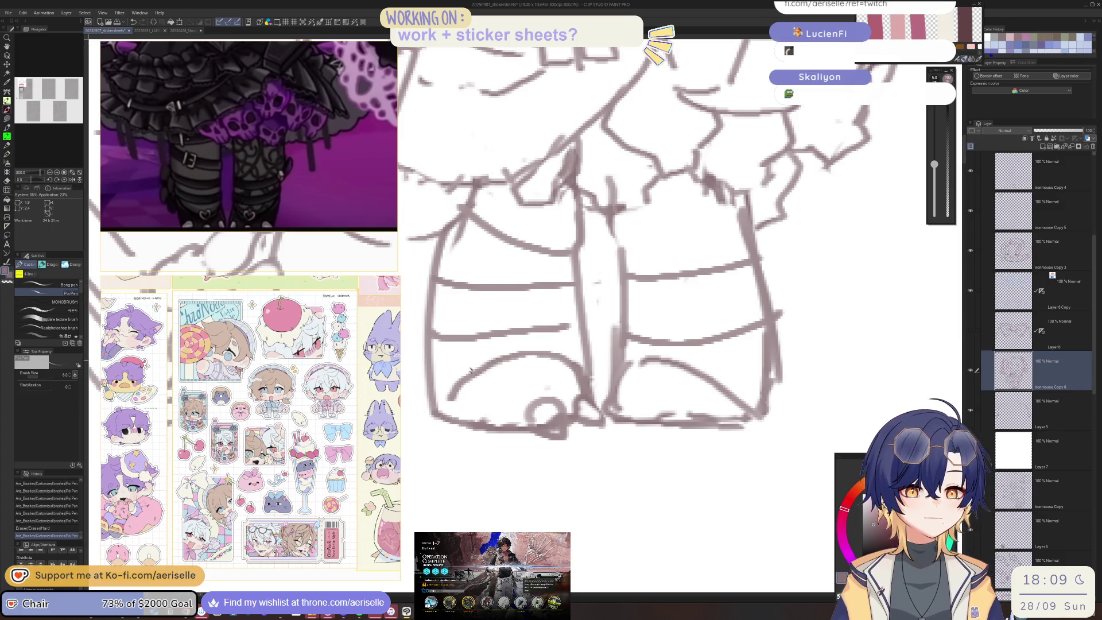
{"action": "mouse_move", "coordinate": [472, 415]}
{"action": "left_mouse_down"}
{"action": "mouse_move", "coordinate": [502, 424]}
{"action": "mouse_move", "coordinate": [486, 445]}
{"action": "mouse_move", "coordinate": [503, 430]}
{"action": "left_mouse_up"}
{"action": "mouse_move", "coordinate": [610, 415]}
{"action": "left_mouse_down"}
{"action": "mouse_move", "coordinate": [606, 424]}
{"action": "mouse_move", "coordinate": [632, 398]}
{"action": "mouse_move", "coordinate": [621, 420]}
{"action": "mouse_move", "coordinate": [625, 409]}
{"action": "mouse_move", "coordinate": [661, 410]}
{"action": "mouse_move", "coordinate": [629, 425]}
{"action": "mouse_move", "coordinate": [666, 420]}
{"action": "mouse_move", "coordinate": [656, 418]}
{"action": "mouse_move", "coordinate": [660, 399]}
{"action": "mouse_move", "coordinate": [643, 433]}
{"action": "mouse_move", "coordinate": [721, 418]}
{"action": "mouse_move", "coordinate": [692, 430]}
{"action": "left_mouse_up"}
{"action": "key", "text": "ctrl+z"}
Undo a stray stroke and redraw the boots' bottom edge and the right boot's lower curve
{"action": "key", "text": "ctrl+z"}
{"action": "key", "text": "e"}
{"action": "key", "text": "p"}
{"action": "key", "text": "e"}
{"action": "key", "text": "p"}
{"action": "key", "text": "e"}
{"action": "key", "text": "p"}
{"action": "key", "text": "e"}
{"action": "key", "text": "p"}
{"action": "key", "text": "ctrl+z"}
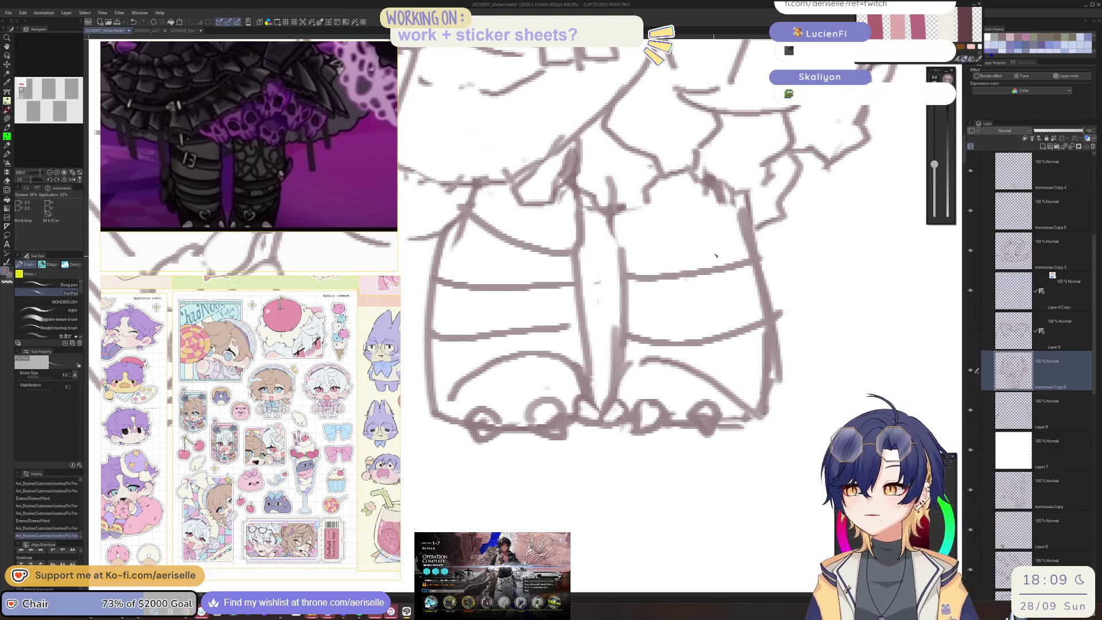
{"action": "mouse_move", "coordinate": [440, 374]}
{"action": "left_mouse_down"}
{"action": "mouse_move", "coordinate": [537, 375]}
{"action": "mouse_move", "coordinate": [569, 363]}
{"action": "mouse_move", "coordinate": [691, 378]}
{"action": "left_mouse_up"}
{"action": "left_click_drag", "start_coordinate": [702, 376], "coordinate": [764, 344]}
Erase messy lines around both boots and draw a small circle on the left boot
{"action": "key", "text": "e"}
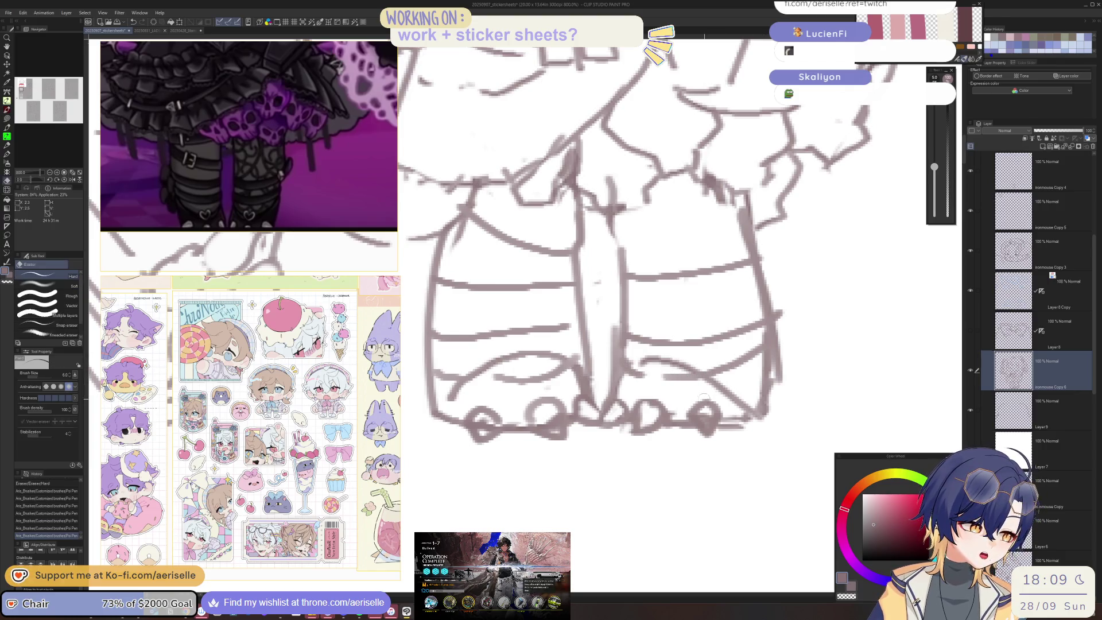
{"action": "left_click_drag", "start_coordinate": [727, 384], "coordinate": [757, 411]}
{"action": "mouse_move", "coordinate": [468, 395]}
{"action": "left_mouse_down"}
{"action": "mouse_move", "coordinate": [454, 392]}
{"action": "mouse_move", "coordinate": [469, 402]}
{"action": "left_mouse_up"}
{"action": "key", "text": "p"}
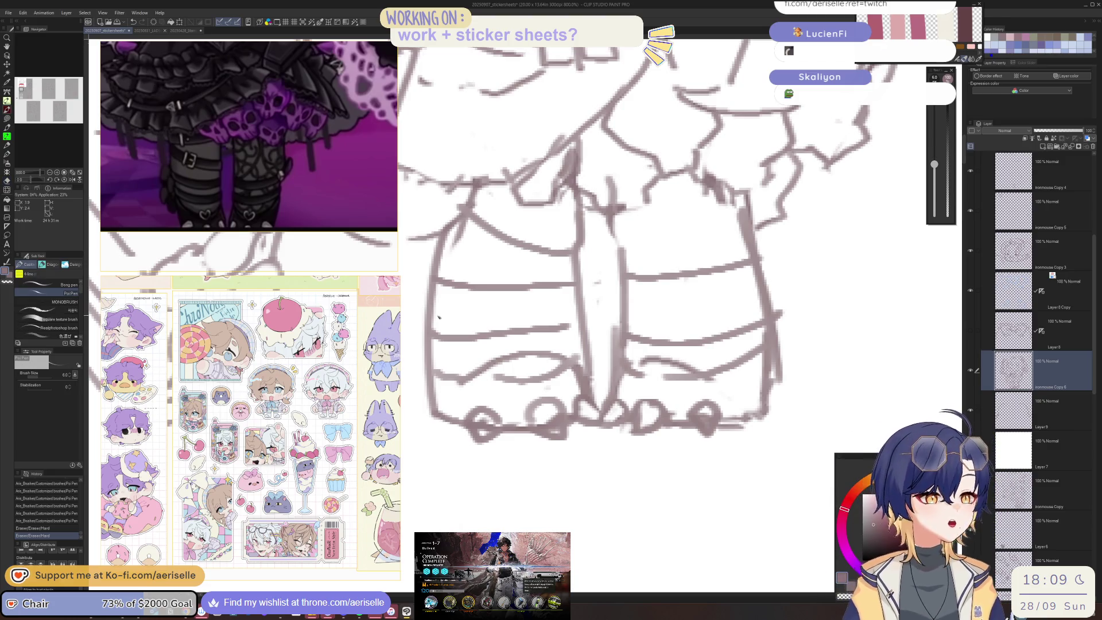
{"action": "mouse_move", "coordinate": [441, 316]}
{"action": "left_mouse_down"}
{"action": "mouse_move", "coordinate": [507, 325]}
{"action": "mouse_move", "coordinate": [499, 299]}
{"action": "mouse_move", "coordinate": [532, 333]}
{"action": "left_mouse_up"}
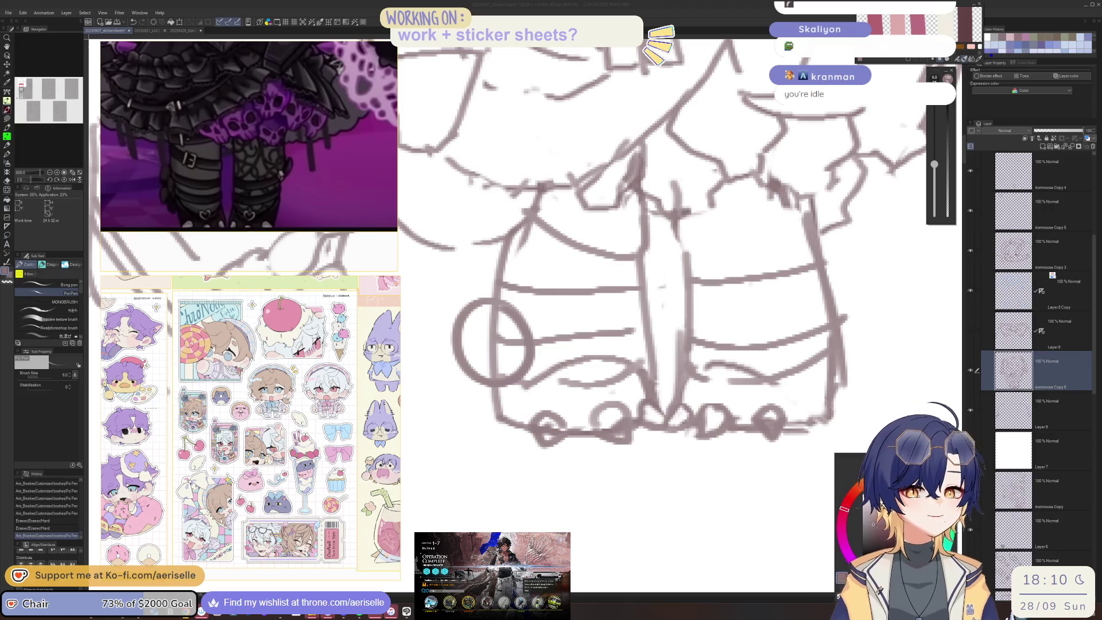
Dismiss the Arknights operation 1-7 results screen and return to the drawing
{"action": "left_click", "coordinate": [465, 333]}
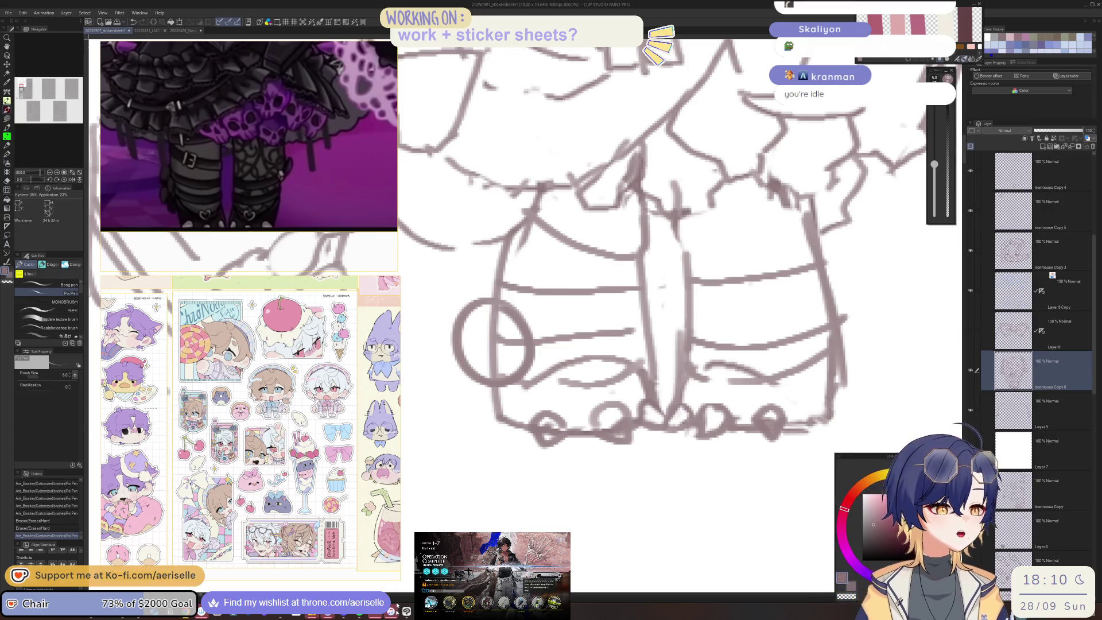
{"action": "left_click", "coordinate": [397, 605]}
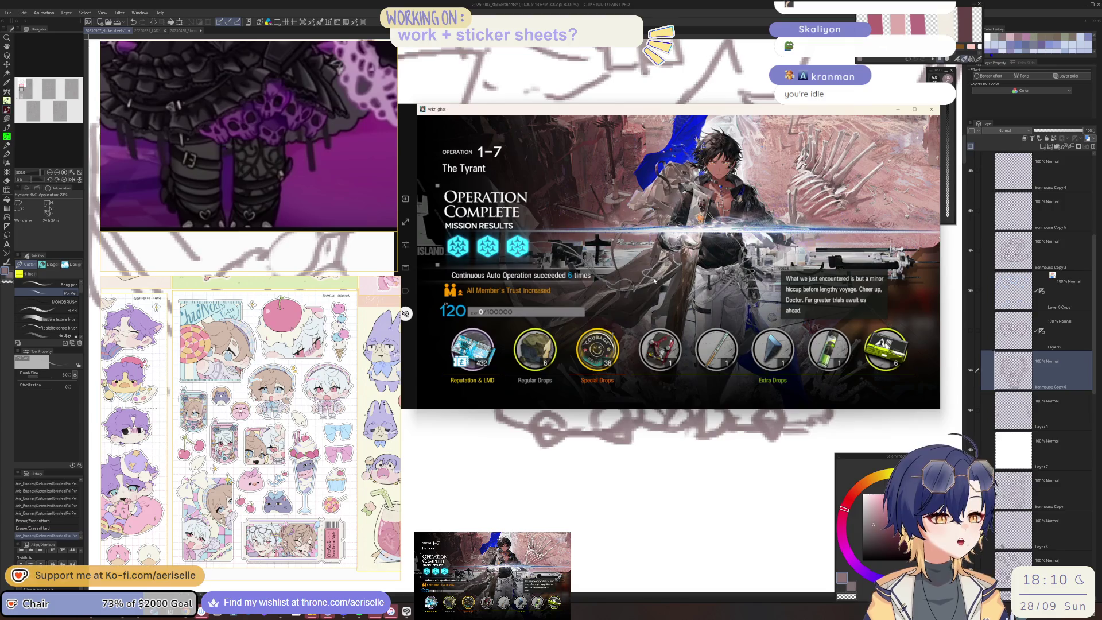
{"action": "left_click", "coordinate": [701, 267]}
{"action": "left_click", "coordinate": [1022, 372]}
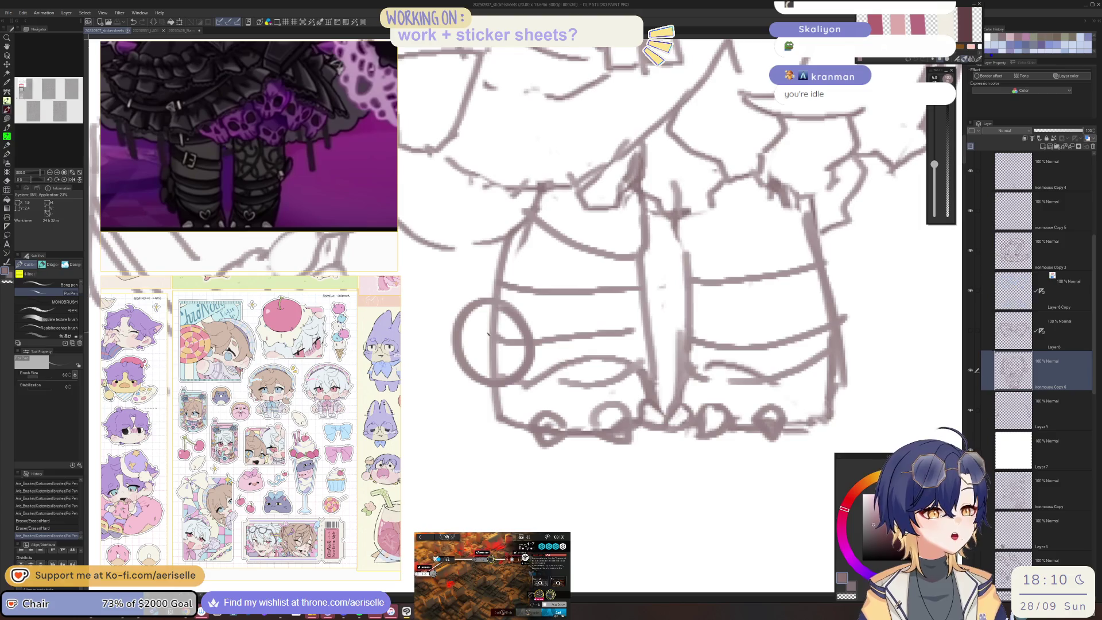
Add a small stroke on the boot and erase a stray line near the round detail
{"action": "left_click", "coordinate": [500, 332]}
{"action": "key", "text": "e"}
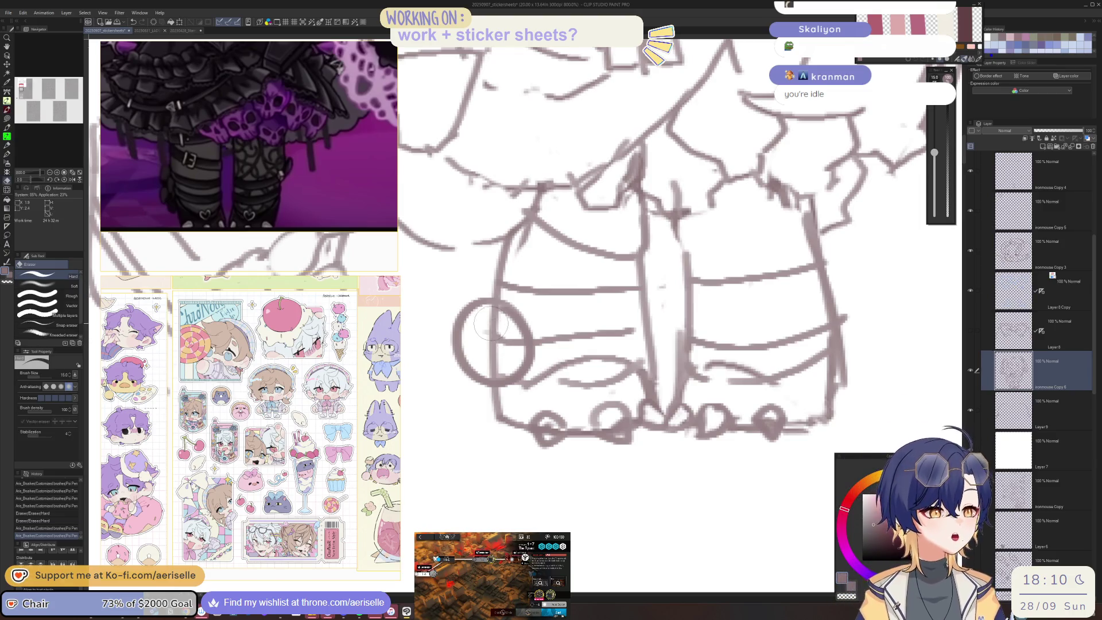
{"action": "left_click_drag", "start_coordinate": [497, 341], "coordinate": [492, 397]}
Start and confirm another Arknights run of operation 1-7, then zoom in on the boots
{"action": "key", "text": "alt+Tab"}
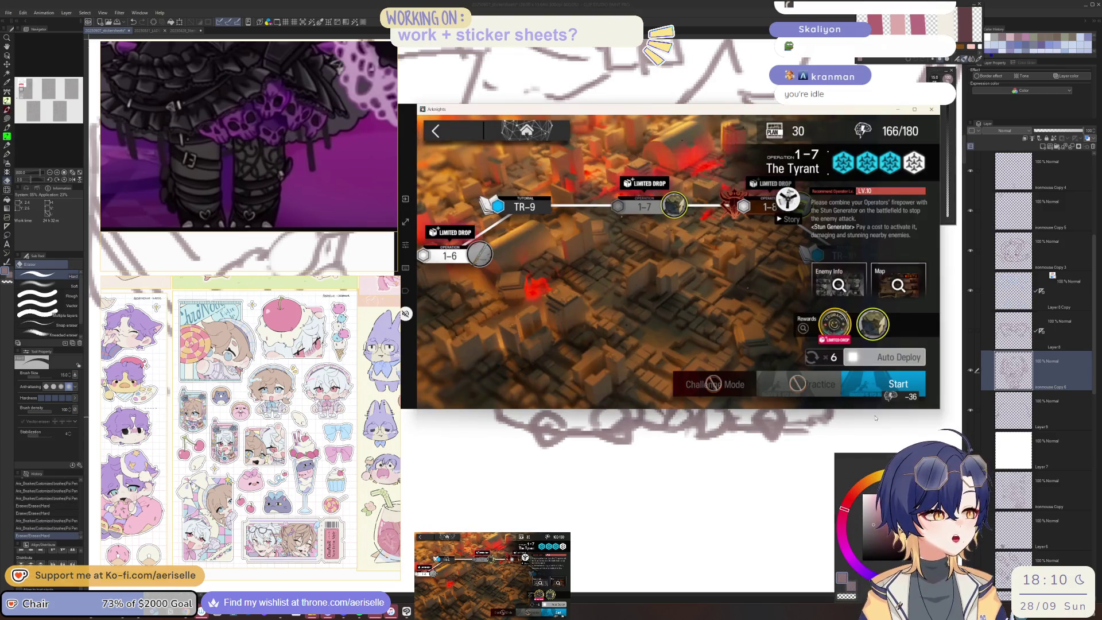
{"action": "left_click", "coordinate": [889, 388]}
{"action": "left_click", "coordinate": [1033, 362]}
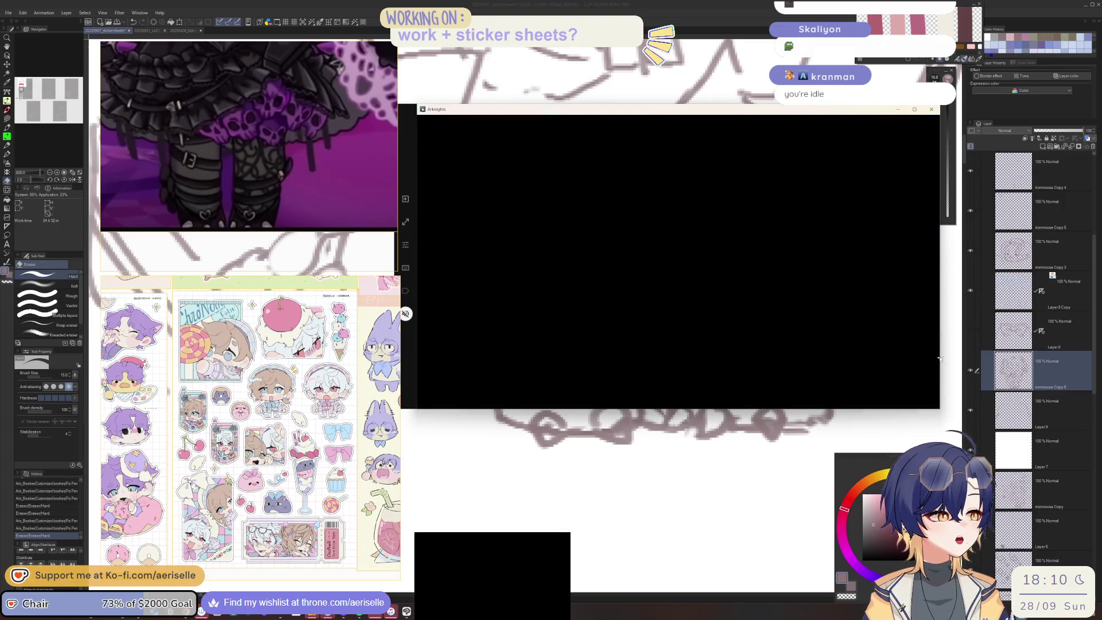
{"action": "key", "text": "ctrl+minus"}
{"action": "key", "text": "ctrl+minus"}
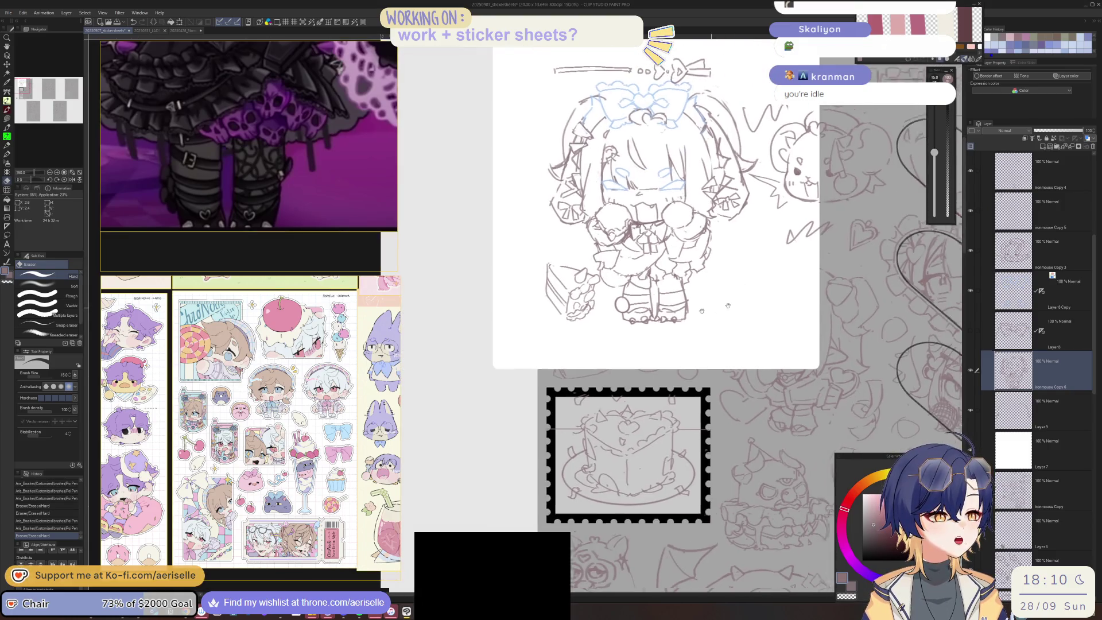
{"action": "key", "text": "ctrl+plus"}
{"action": "key", "text": "ctrl+plus"}
{"action": "key", "text": "ctrl+plus"}
Erase part of the left boot's round detail and redraw strokes inside the circle
{"action": "key", "text": "p"}
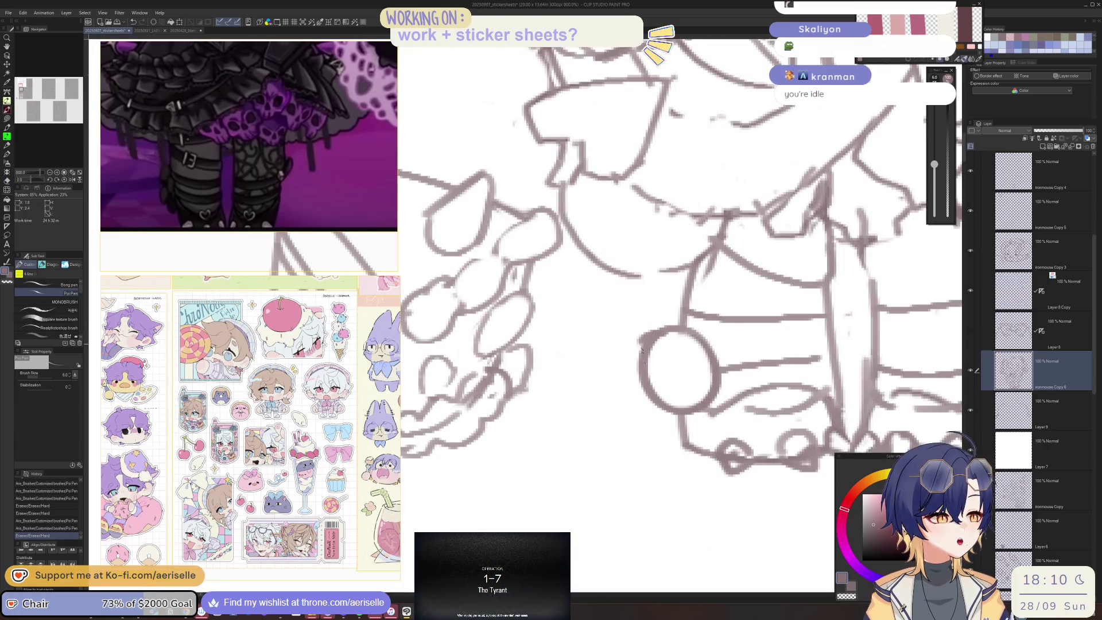
{"action": "key", "text": "e"}
{"action": "mouse_move", "coordinate": [660, 339]}
{"action": "left_mouse_down"}
{"action": "mouse_move", "coordinate": [649, 382]}
{"action": "mouse_move", "coordinate": [697, 424]}
{"action": "left_mouse_up"}
{"action": "key", "text": "p"}
{"action": "left_click_drag", "start_coordinate": [712, 381], "coordinate": [696, 405]}
{"action": "left_click_drag", "start_coordinate": [672, 343], "coordinate": [701, 376]}
{"action": "mouse_move", "coordinate": [683, 373]}
{"action": "left_mouse_down"}
{"action": "mouse_move", "coordinate": [708, 357]}
{"action": "mouse_move", "coordinate": [705, 382]}
{"action": "mouse_move", "coordinate": [666, 411]}
{"action": "mouse_move", "coordinate": [676, 406]}
{"action": "mouse_move", "coordinate": [661, 409]}
{"action": "mouse_move", "coordinate": [634, 382]}
{"action": "left_mouse_up"}
{"action": "key", "text": "e"}
{"action": "key", "text": "p"}
Redraw the boot band line, divide it into boxes, and sketch stripes across the boot
{"action": "scroll", "coordinate": [603, 402], "scroll_direction": "down", "scroll_amount": 5}
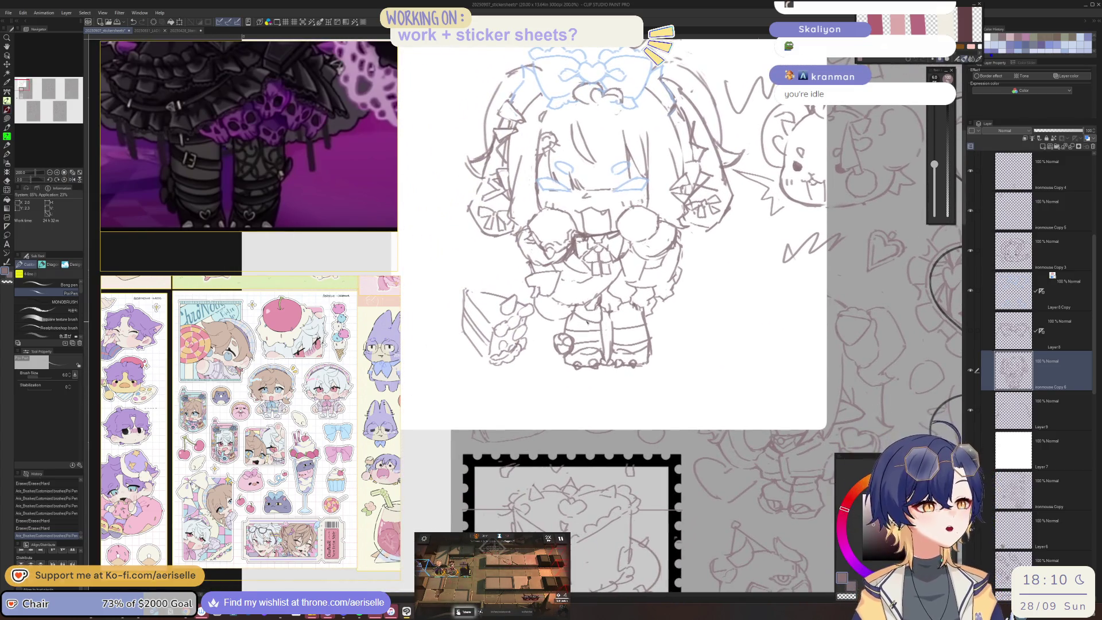
{"action": "scroll", "coordinate": [587, 324], "scroll_direction": "up", "scroll_amount": 3}
{"action": "scroll", "coordinate": [587, 316], "scroll_direction": "up", "scroll_amount": 2}
{"action": "left_click_drag", "start_coordinate": [560, 285], "coordinate": [648, 316]}
{"action": "key", "text": "ctrl+z"}
{"action": "left_click_drag", "start_coordinate": [554, 283], "coordinate": [651, 320]}
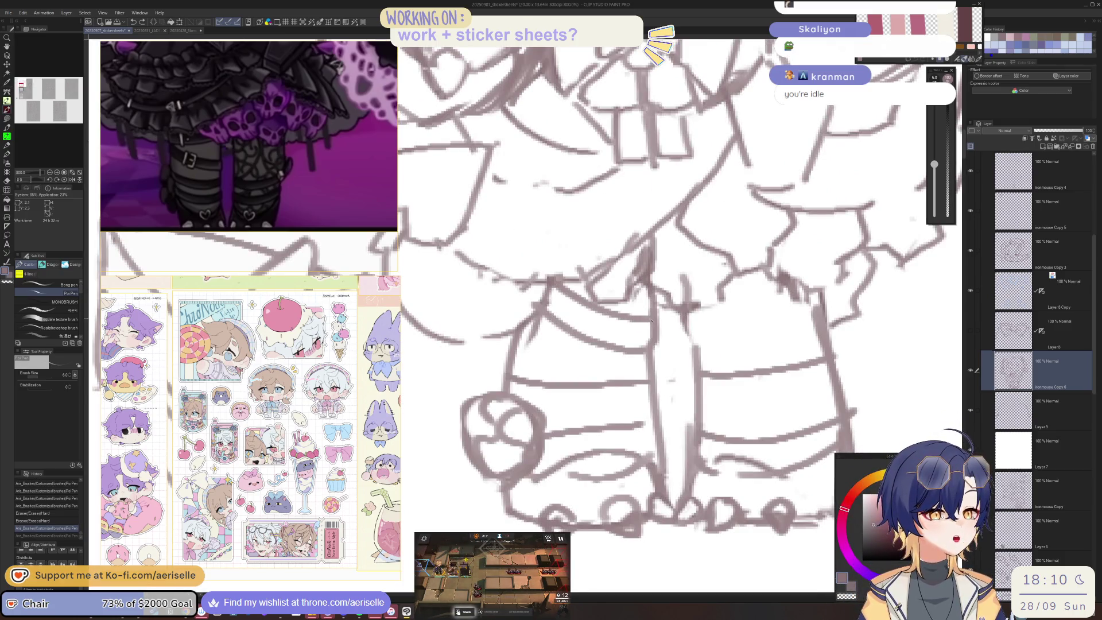
{"action": "mouse_move", "coordinate": [562, 291]}
{"action": "left_mouse_down"}
{"action": "mouse_move", "coordinate": [577, 339]}
{"action": "mouse_move", "coordinate": [594, 308]}
{"action": "left_mouse_up"}
{"action": "left_click_drag", "start_coordinate": [610, 381], "coordinate": [595, 352]}
{"action": "left_click_drag", "start_coordinate": [508, 369], "coordinate": [644, 374]}
{"action": "mouse_move", "coordinate": [520, 428]}
{"action": "left_mouse_down"}
{"action": "mouse_move", "coordinate": [620, 419]}
{"action": "mouse_move", "coordinate": [635, 402]}
{"action": "left_mouse_up"}
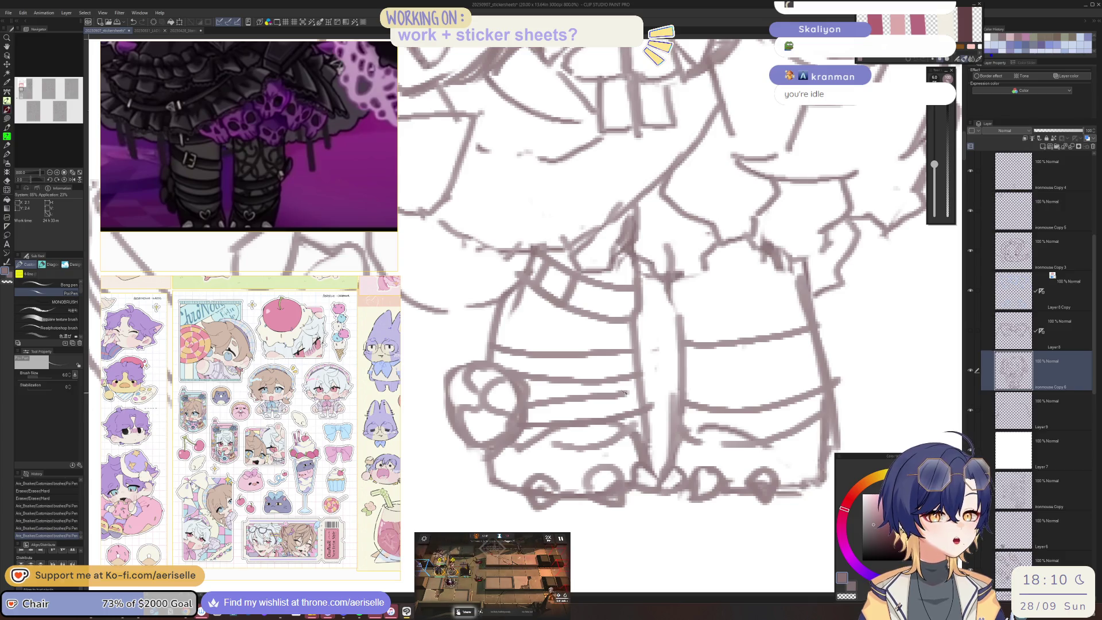
{"action": "key", "text": "ctrl+z"}
{"action": "key", "text": "ctrl+z"}
Erase the middle stripe and redraw upper and lower stripes across the boot
{"action": "key", "text": "e"}
{"action": "left_click_drag", "start_coordinate": [528, 396], "coordinate": [621, 394]}
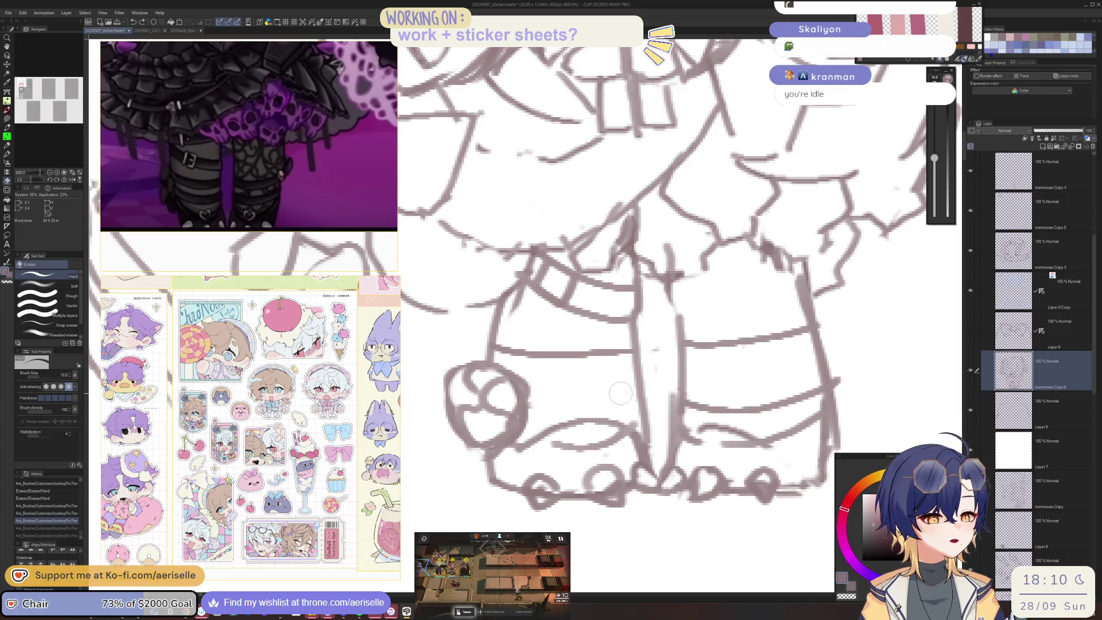
{"action": "key", "text": "p"}
{"action": "left_click_drag", "start_coordinate": [512, 384], "coordinate": [637, 369]}
{"action": "mouse_move", "coordinate": [527, 422]}
{"action": "left_mouse_down"}
{"action": "mouse_move", "coordinate": [597, 421]}
{"action": "mouse_move", "coordinate": [646, 395]}
{"action": "left_mouse_up"}
{"action": "key", "text": "e"}
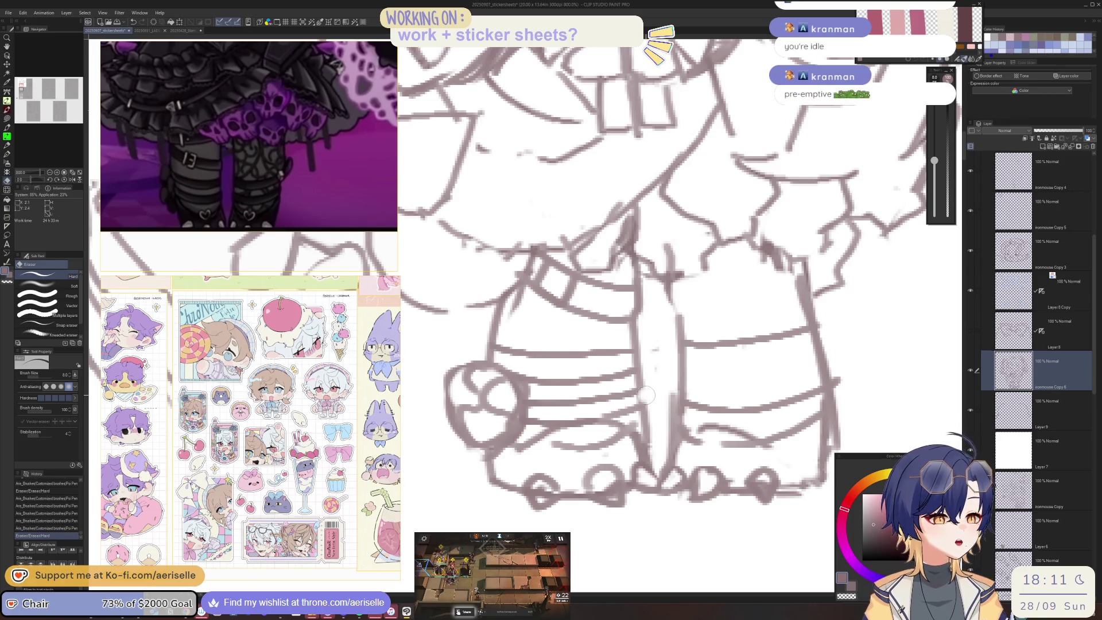
{"action": "key", "text": "p"}
Draw a long horizontal stripe across the right boot, redoing it until it fits
{"action": "left_click_drag", "start_coordinate": [679, 336], "coordinate": [622, 339]}
{"action": "mouse_move", "coordinate": [609, 292]}
{"action": "left_mouse_down"}
{"action": "mouse_move", "coordinate": [622, 338]}
{"action": "mouse_move", "coordinate": [731, 318]}
{"action": "left_mouse_up"}
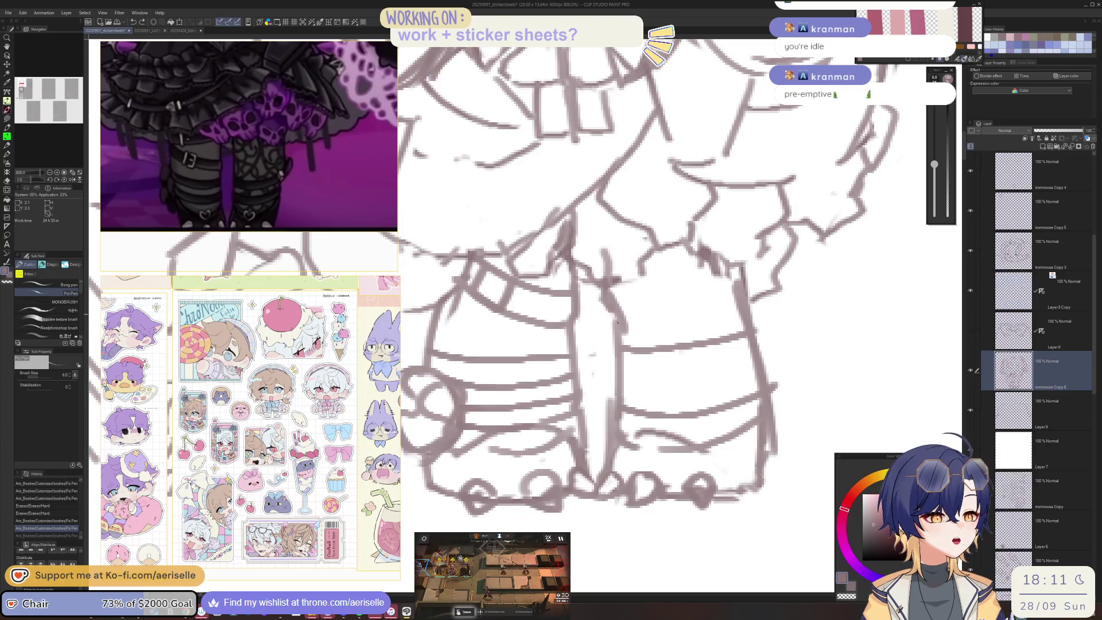
{"action": "mouse_move", "coordinate": [612, 287]}
{"action": "left_mouse_down"}
{"action": "mouse_move", "coordinate": [638, 333]}
{"action": "mouse_move", "coordinate": [741, 310]}
{"action": "left_mouse_up"}
{"action": "key", "text": "ctrl+z"}
{"action": "left_click_drag", "start_coordinate": [618, 328], "coordinate": [739, 305]}
{"action": "key", "text": "ctrl+z"}
{"action": "mouse_move", "coordinate": [617, 333]}
{"action": "left_mouse_down"}
{"action": "mouse_move", "coordinate": [744, 310]}
{"action": "mouse_move", "coordinate": [752, 332]}
{"action": "mouse_move", "coordinate": [729, 339]}
{"action": "mouse_move", "coordinate": [772, 308]}
{"action": "mouse_move", "coordinate": [749, 333]}
{"action": "mouse_move", "coordinate": [738, 315]}
{"action": "left_mouse_up"}
Draw a line across the skirt hem and lighten the lines along the skirt's left edge
{"action": "key", "text": "e"}
{"action": "key", "text": "p"}
{"action": "left_click_drag", "start_coordinate": [576, 345], "coordinate": [725, 319]}
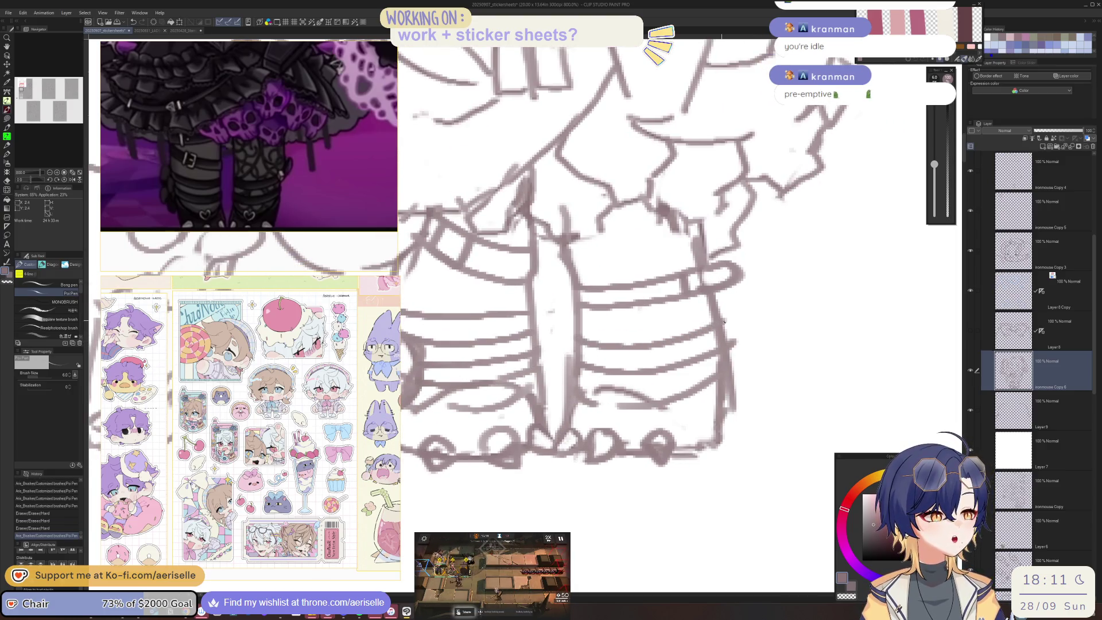
{"action": "scroll", "coordinate": [749, 338], "scroll_direction": "down", "scroll_amount": 4}
{"action": "scroll", "coordinate": [625, 343], "scroll_direction": "up", "scroll_amount": 4}
{"action": "key", "text": "e"}
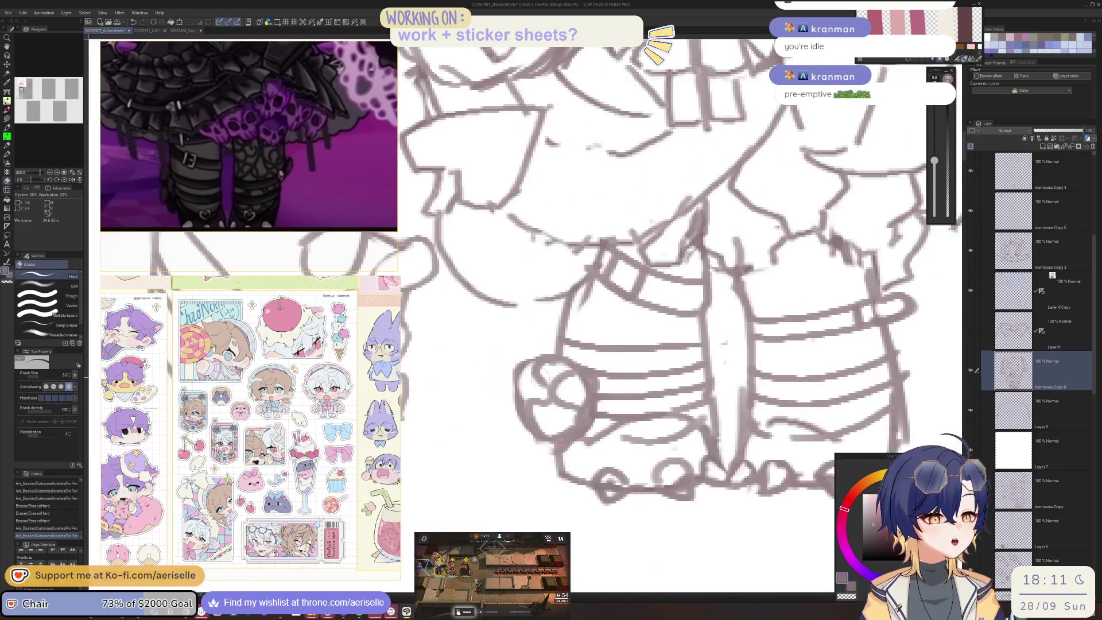
{"action": "mouse_move", "coordinate": [535, 353]}
{"action": "left_mouse_down"}
{"action": "mouse_move", "coordinate": [554, 436]}
{"action": "mouse_move", "coordinate": [566, 422]}
{"action": "mouse_move", "coordinate": [561, 377]}
{"action": "mouse_move", "coordinate": [603, 405]}
{"action": "mouse_move", "coordinate": [556, 379]}
{"action": "mouse_move", "coordinate": [606, 394]}
{"action": "left_mouse_up"}
{"action": "key", "text": "p"}
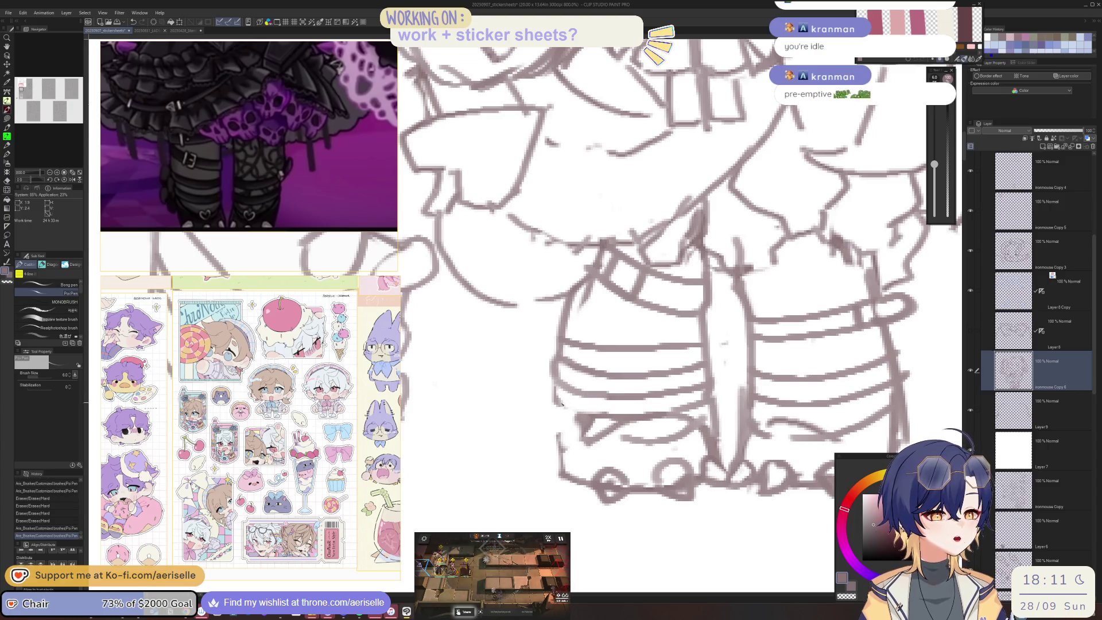
Erase stray lines on the left boot and try a curved outline beside the leg, then undo it
{"action": "key", "text": "e"}
{"action": "key", "text": "p"}
{"action": "mouse_move", "coordinate": [552, 396]}
{"action": "left_mouse_down"}
{"action": "mouse_move", "coordinate": [542, 376]}
{"action": "mouse_move", "coordinate": [568, 354]}
{"action": "mouse_move", "coordinate": [555, 356]}
{"action": "mouse_move", "coordinate": [557, 396]}
{"action": "mouse_move", "coordinate": [597, 413]}
{"action": "left_mouse_up"}
{"action": "key", "text": "e"}
{"action": "key", "text": "p"}
{"action": "mouse_move", "coordinate": [552, 339]}
{"action": "left_mouse_down"}
{"action": "mouse_move", "coordinate": [532, 342]}
{"action": "mouse_move", "coordinate": [540, 330]}
{"action": "mouse_move", "coordinate": [515, 414]}
{"action": "mouse_move", "coordinate": [546, 447]}
{"action": "left_mouse_up"}
{"action": "key", "text": "ctrl+z"}
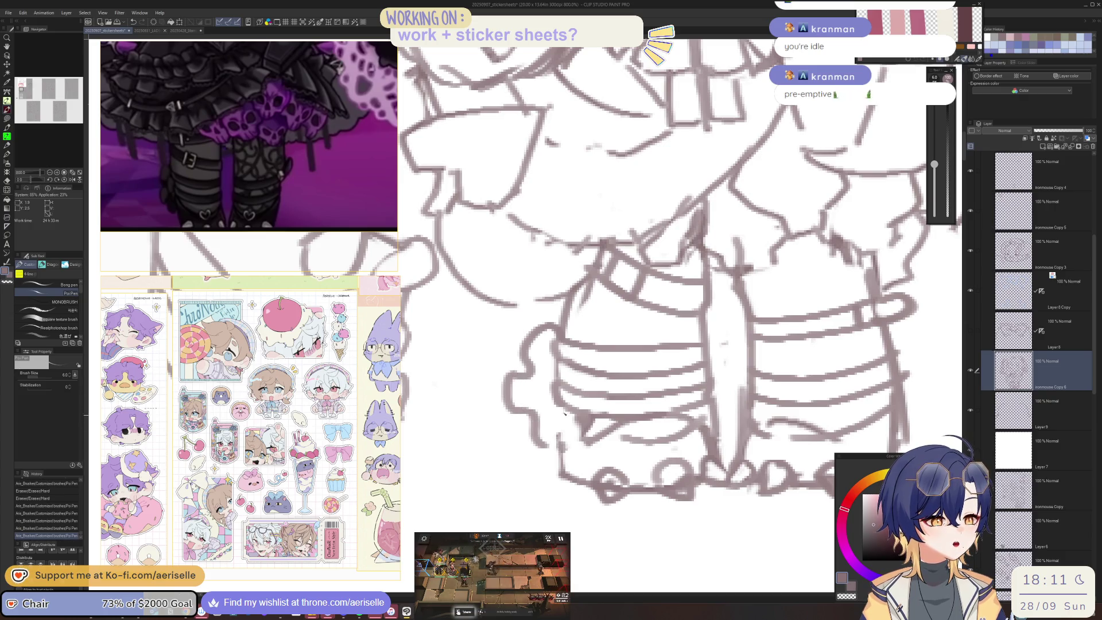
Draw a wavy outline down the left boot and trim a bit of the leg lines
{"action": "left_click_drag", "start_coordinate": [559, 407], "coordinate": [574, 470]}
{"action": "key", "text": "e"}
{"action": "mouse_move", "coordinate": [577, 425]}
{"action": "left_mouse_down"}
{"action": "mouse_move", "coordinate": [591, 442]}
{"action": "mouse_move", "coordinate": [577, 450]}
{"action": "mouse_move", "coordinate": [569, 439]}
{"action": "mouse_move", "coordinate": [588, 451]}
{"action": "mouse_move", "coordinate": [570, 468]}
{"action": "mouse_move", "coordinate": [616, 495]}
{"action": "mouse_move", "coordinate": [540, 442]}
{"action": "mouse_move", "coordinate": [614, 422]}
{"action": "left_mouse_up"}
{"action": "key", "text": "p"}
{"action": "key", "text": "e"}
{"action": "key", "text": "ctrl+minus"}
{"action": "key", "text": "ctrl+minus"}
{"action": "key", "text": "ctrl+minus"}
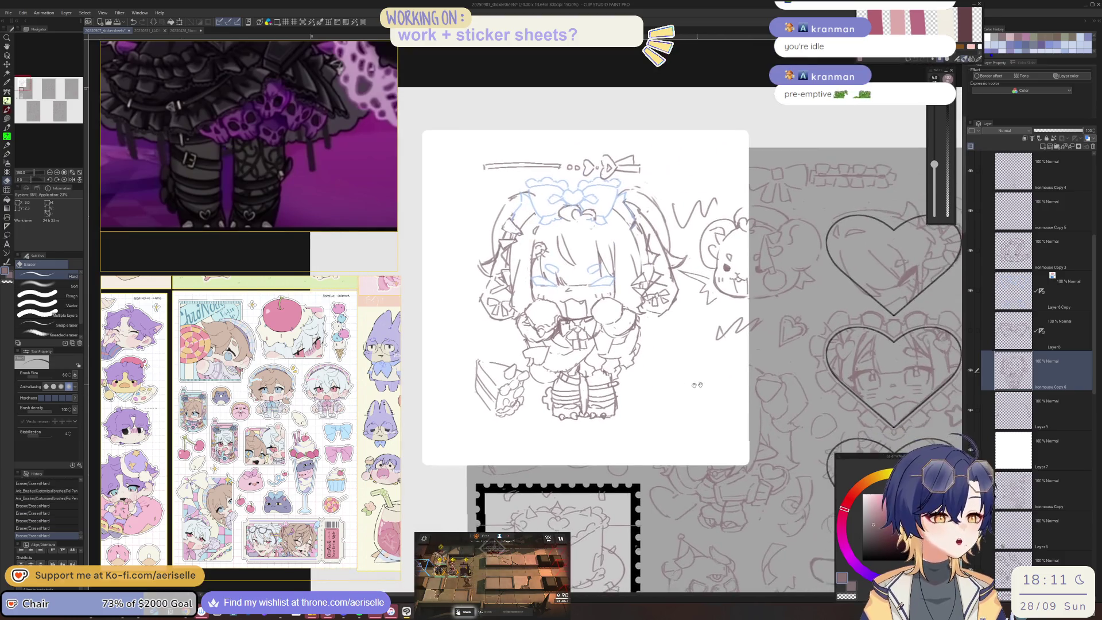
Zoom in, clean up marks on the left arm, and redraw the arm and hand lines
{"action": "key", "text": "ctrl+plus"}
{"action": "key", "text": "ctrl+plus"}
{"action": "key", "text": "ctrl+plus"}
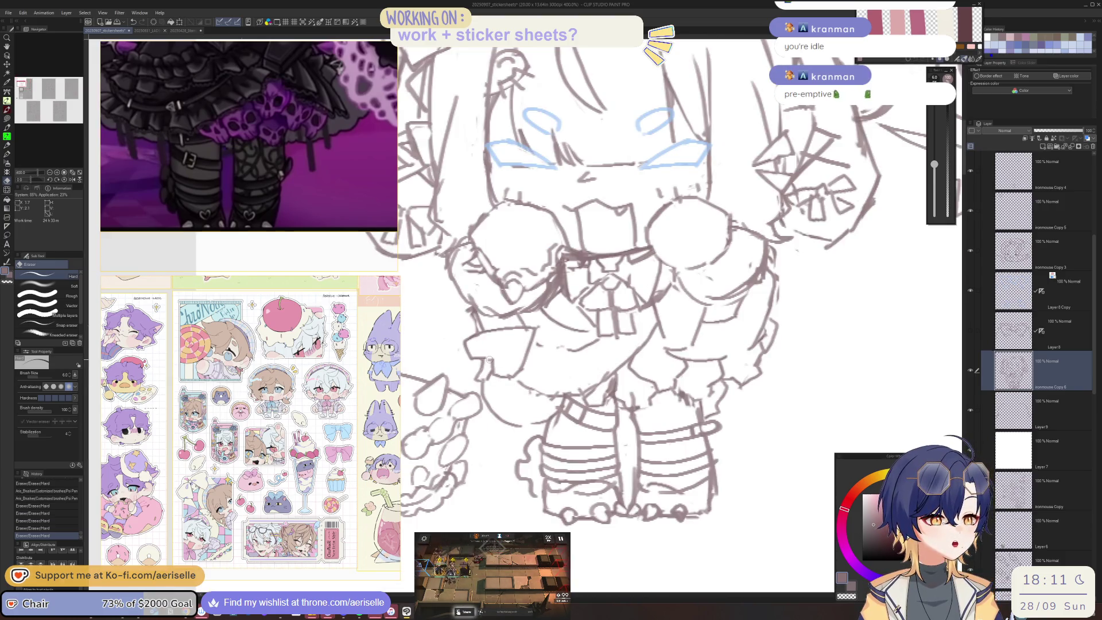
{"action": "left_click_drag", "start_coordinate": [489, 359], "coordinate": [499, 366]}
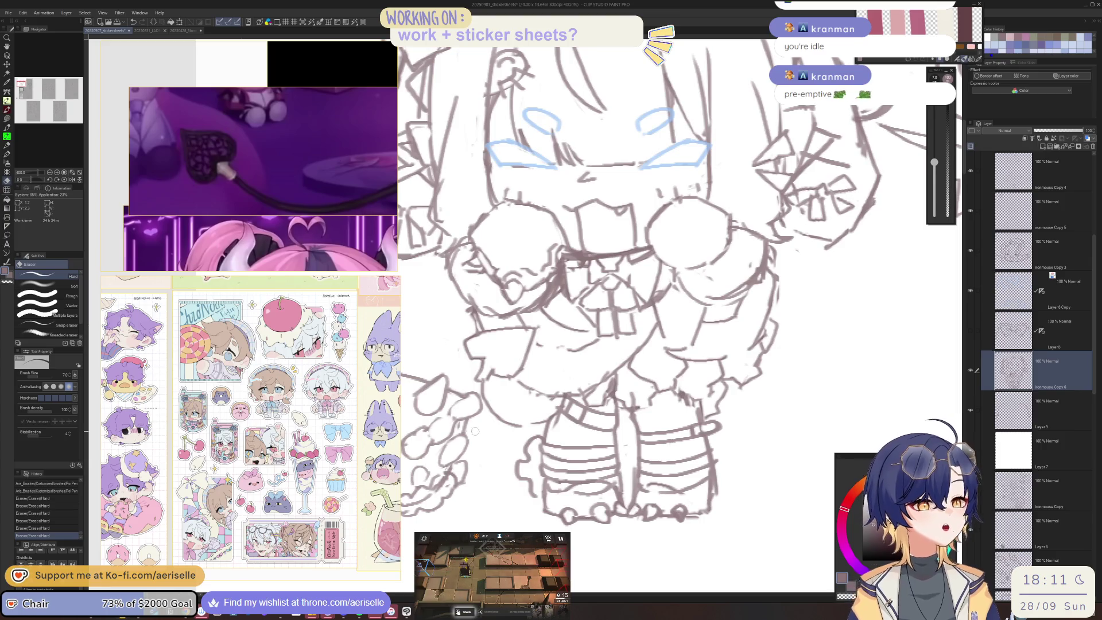
{"action": "key", "text": "p"}
{"action": "mouse_move", "coordinate": [487, 359]}
{"action": "left_mouse_down"}
{"action": "mouse_move", "coordinate": [497, 368]}
{"action": "mouse_move", "coordinate": [475, 393]}
{"action": "mouse_move", "coordinate": [494, 407]}
{"action": "mouse_move", "coordinate": [481, 373]}
{"action": "left_mouse_up"}
{"action": "key", "text": "e"}
{"action": "left_click_drag", "start_coordinate": [493, 410], "coordinate": [512, 425]}
{"action": "key", "text": "p"}
{"action": "mouse_move", "coordinate": [486, 357]}
{"action": "left_mouse_down"}
{"action": "mouse_move", "coordinate": [489, 388]}
{"action": "mouse_move", "coordinate": [516, 426]}
{"action": "left_mouse_up"}
{"action": "mouse_move", "coordinate": [497, 388]}
{"action": "left_mouse_down"}
{"action": "mouse_move", "coordinate": [524, 419]}
{"action": "mouse_move", "coordinate": [557, 401]}
{"action": "left_mouse_up"}
Erase the lines around the left hand and redraw its outline with fresh strokes
{"action": "key", "text": "e"}
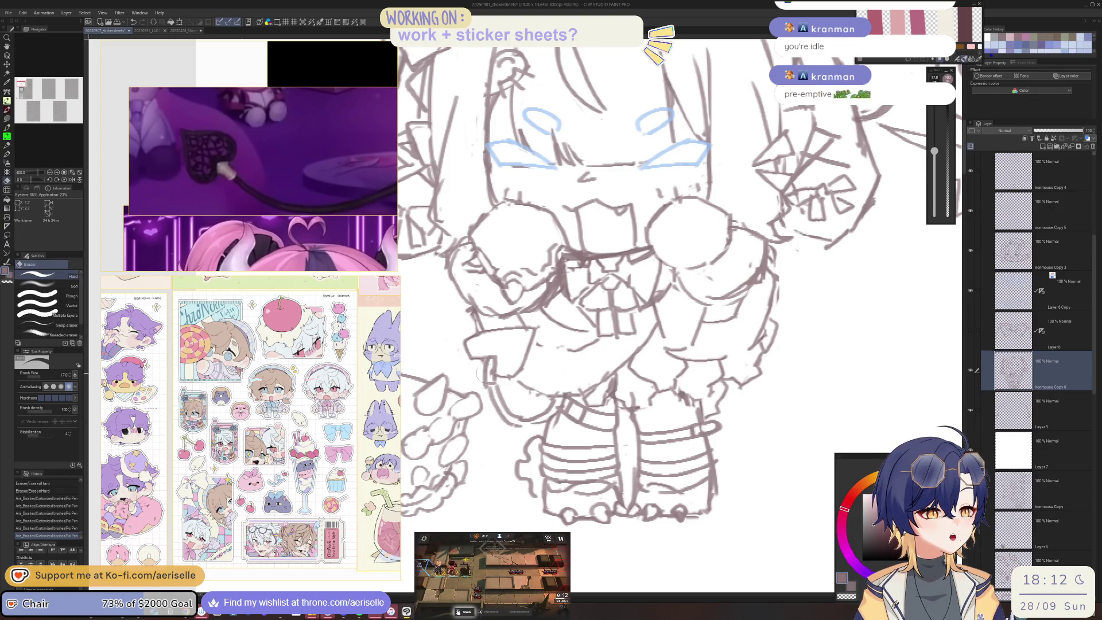
{"action": "mouse_move", "coordinate": [492, 363]}
{"action": "left_mouse_down"}
{"action": "mouse_move", "coordinate": [526, 425]}
{"action": "mouse_move", "coordinate": [548, 428]}
{"action": "left_mouse_up"}
{"action": "key", "text": "p"}
{"action": "left_click_drag", "start_coordinate": [488, 361], "coordinate": [550, 405]}
{"action": "mouse_move", "coordinate": [494, 360]}
{"action": "left_mouse_down"}
{"action": "mouse_move", "coordinate": [507, 393]}
{"action": "mouse_move", "coordinate": [550, 394]}
{"action": "mouse_move", "coordinate": [556, 416]}
{"action": "left_mouse_up"}
Erase lines above the left hand, try a short arm stroke and undo it
{"action": "key", "text": "e"}
{"action": "key", "text": "p"}
{"action": "key", "text": "e"}
{"action": "mouse_move", "coordinate": [466, 342]}
{"action": "left_mouse_down"}
{"action": "mouse_move", "coordinate": [516, 374]}
{"action": "mouse_move", "coordinate": [534, 339]}
{"action": "mouse_move", "coordinate": [484, 362]}
{"action": "mouse_move", "coordinate": [488, 333]}
{"action": "mouse_move", "coordinate": [541, 322]}
{"action": "left_mouse_up"}
{"action": "key", "text": "p"}
{"action": "key", "text": "e"}
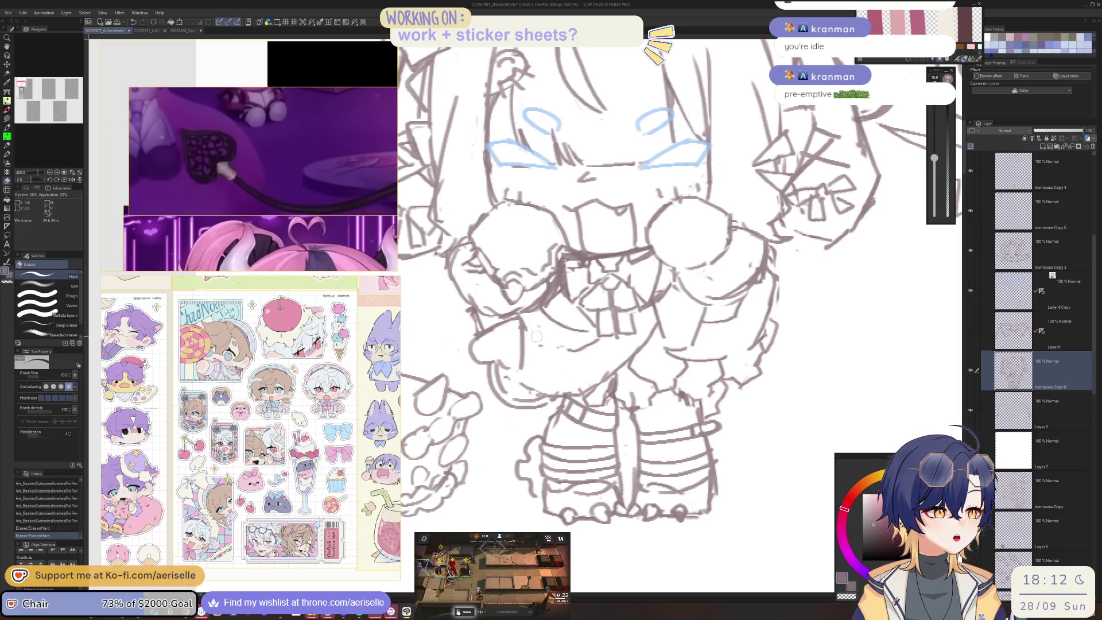
{"action": "key", "text": "p"}
{"action": "mouse_move", "coordinate": [508, 375]}
{"action": "left_mouse_down"}
{"action": "mouse_move", "coordinate": [484, 364]}
{"action": "mouse_move", "coordinate": [487, 383]}
{"action": "left_mouse_up"}
{"action": "key", "text": "ctrl+z"}
{"action": "key", "text": "ctrl+minus"}
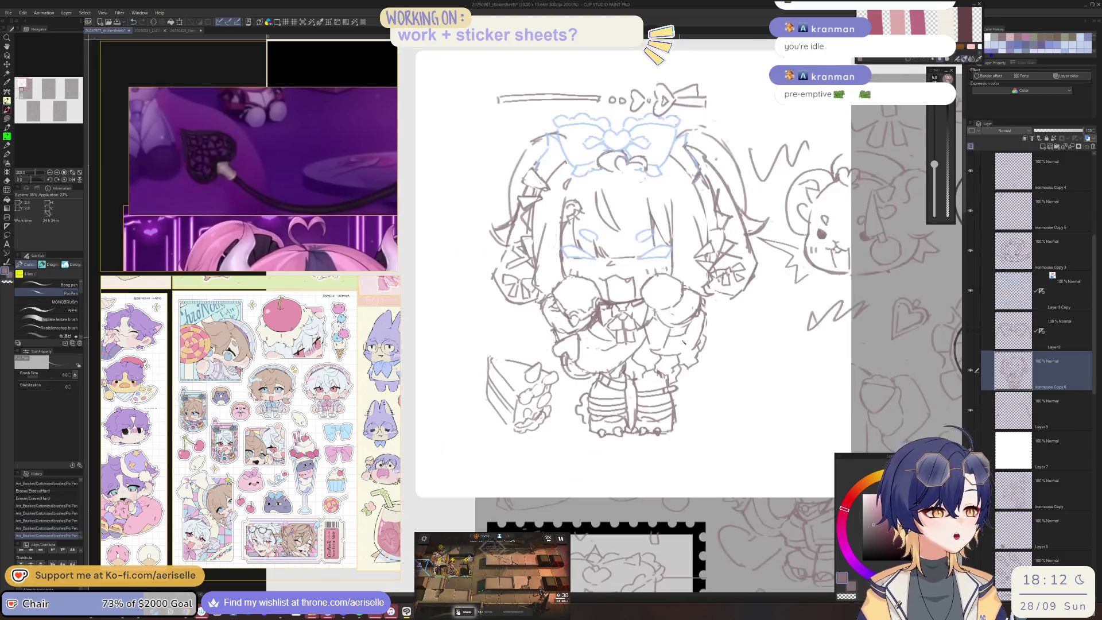
Pan and zoom out to 150% to show the chibi girl, teddy bear, heart frames and cake
{"action": "left_click_drag", "start_coordinate": [722, 322], "coordinate": [660, 339]}
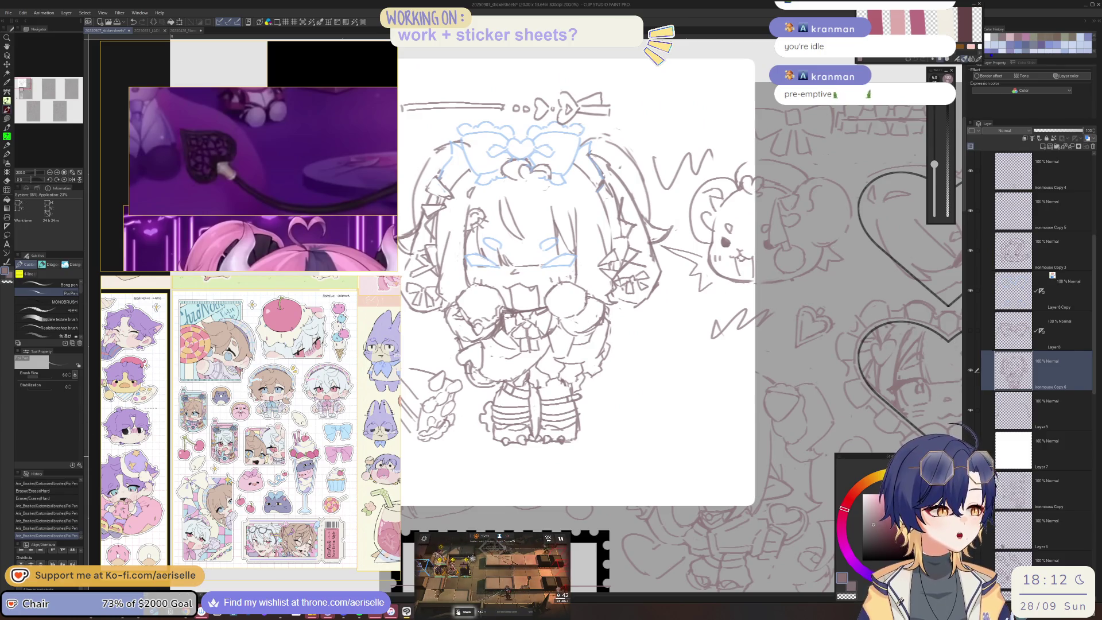
{"action": "key", "text": "ctrl+minus"}
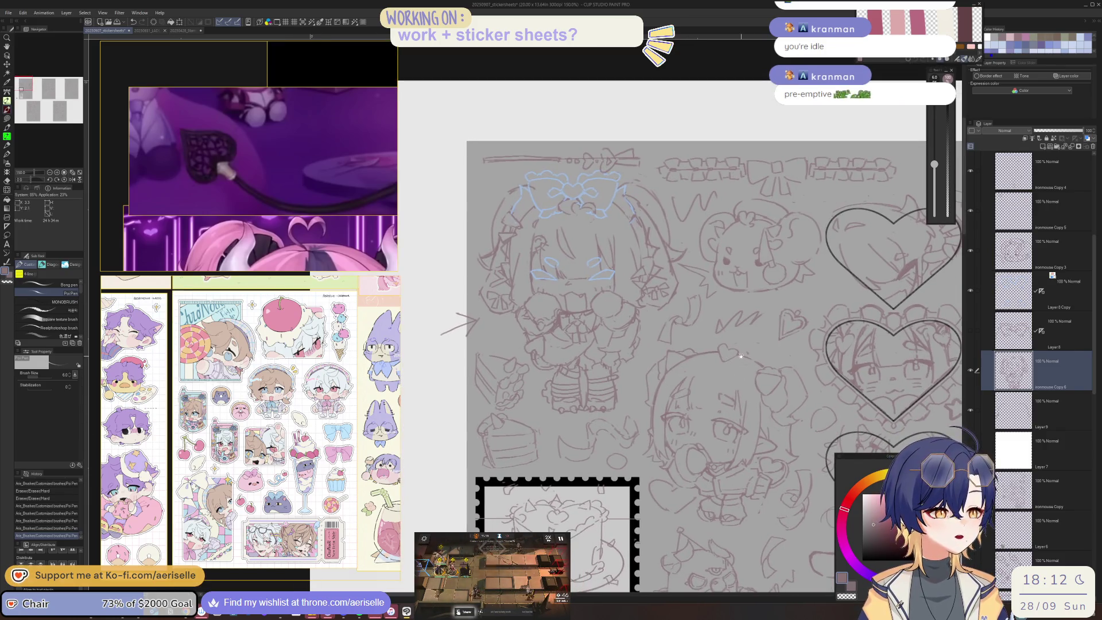
{"action": "left_click_drag", "start_coordinate": [639, 383], "coordinate": [625, 372]}
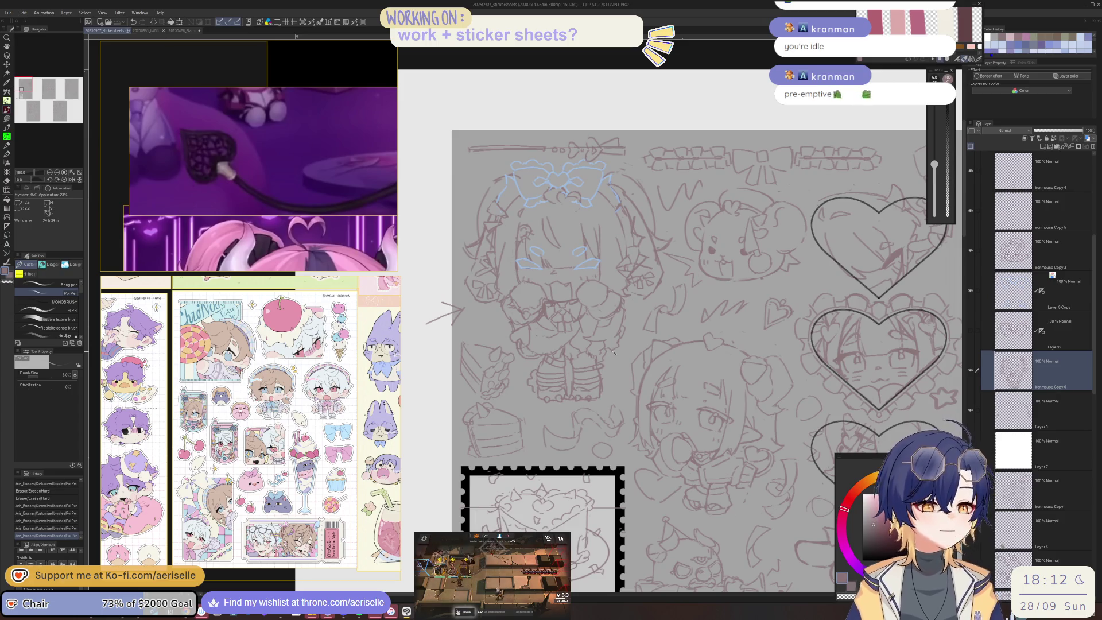
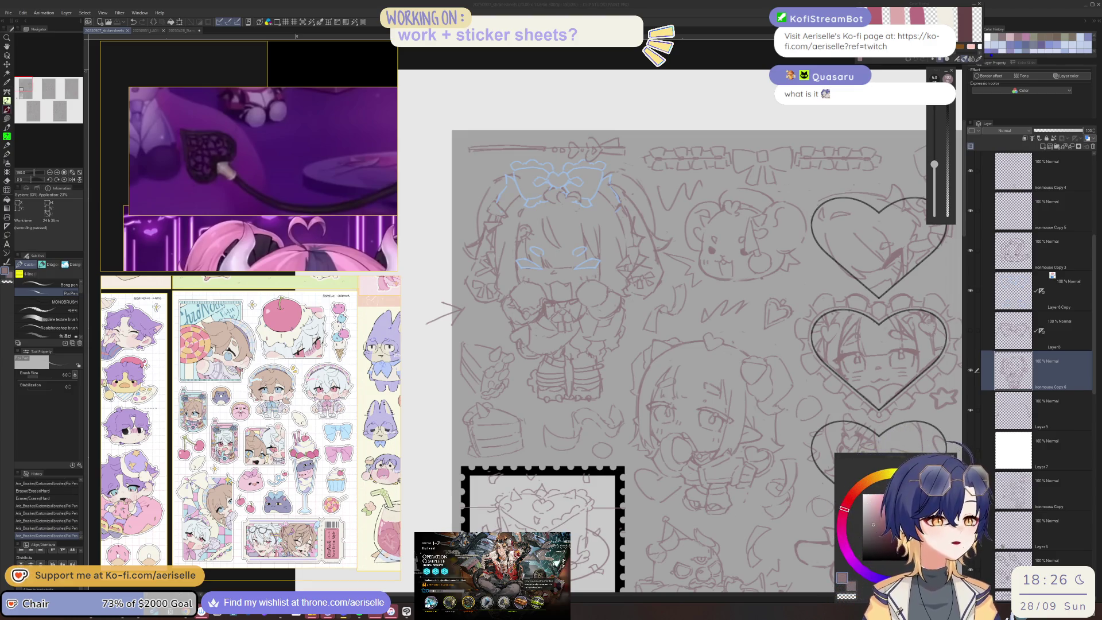
Turn off the blue layer colour on Layer 8 Copy so the sketch lines show brown
{"action": "left_click", "coordinate": [1088, 289]}
{"action": "left_click", "coordinate": [1069, 77]}
{"action": "mouse_move", "coordinate": [638, 355]}
{"action": "left_mouse_down"}
{"action": "mouse_move", "coordinate": [640, 388]}
{"action": "mouse_move", "coordinate": [662, 350]}
{"action": "left_mouse_up"}
{"action": "scroll", "coordinate": [550, 267], "scroll_direction": "up", "scroll_amount": 3}
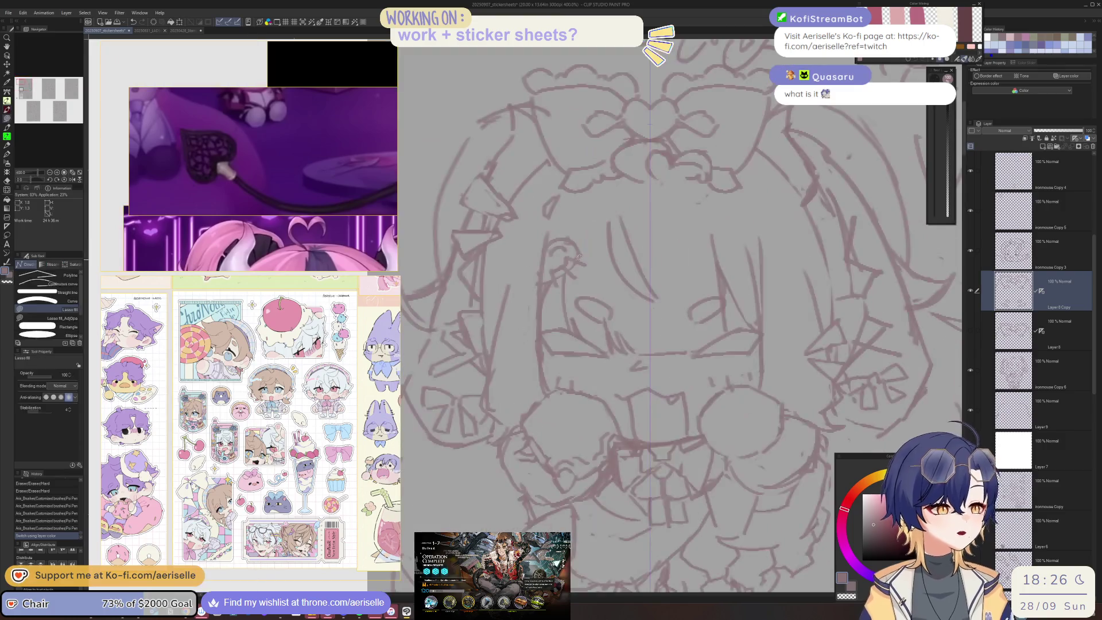
On ironmouse Copy 6, erase a small bit of line near the chibi's eye
{"action": "left_click", "coordinate": [548, 258], "text": "ctrl+shift"}
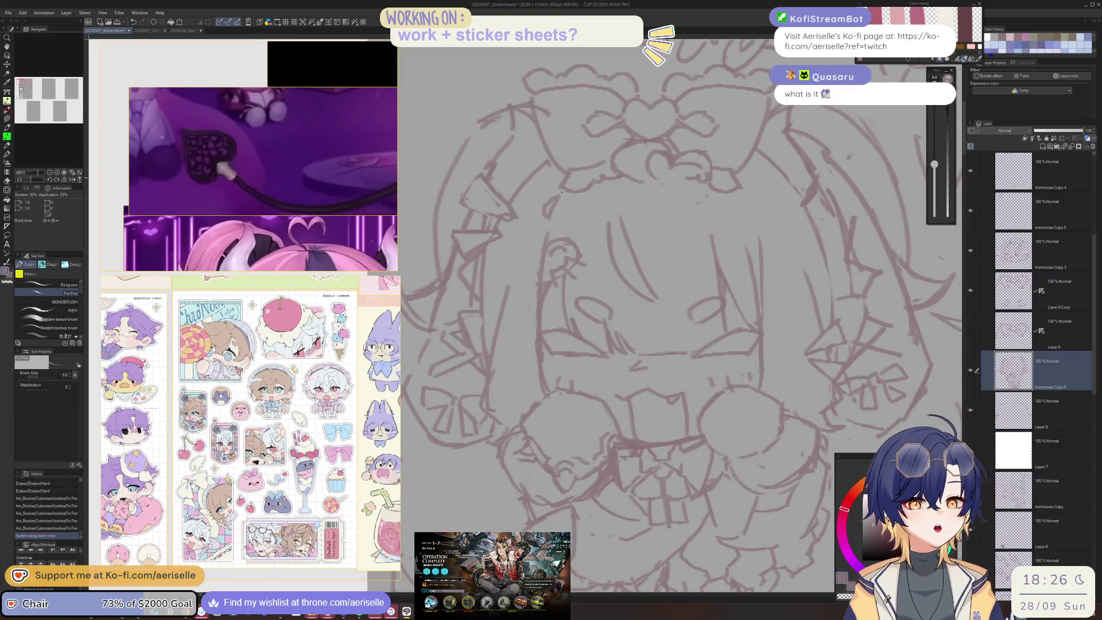
{"action": "mouse_move", "coordinate": [553, 255]}
{"action": "left_mouse_down"}
{"action": "mouse_move", "coordinate": [559, 270]}
{"action": "mouse_move", "coordinate": [583, 268]}
{"action": "mouse_move", "coordinate": [557, 278]}
{"action": "mouse_move", "coordinate": [572, 280]}
{"action": "mouse_move", "coordinate": [550, 278]}
{"action": "mouse_move", "coordinate": [582, 249]}
{"action": "left_mouse_up"}
{"action": "key", "text": "e"}
{"action": "key", "text": "p"}
{"action": "key", "text": "e"}
{"action": "key", "text": "p"}
{"action": "key", "text": "e"}
Redraw the small lines around the chibi's eye with the pen
{"action": "key", "text": "ctrl+0"}
{"action": "scroll", "coordinate": [578, 254], "scroll_direction": "up", "scroll_amount": 5}
{"action": "key", "text": "p"}
{"action": "left_click_drag", "start_coordinate": [578, 247], "coordinate": [580, 249]}
{"action": "key", "text": "e"}
{"action": "key", "text": "p"}
{"action": "scroll", "coordinate": [580, 220], "scroll_direction": "down", "scroll_amount": 5}
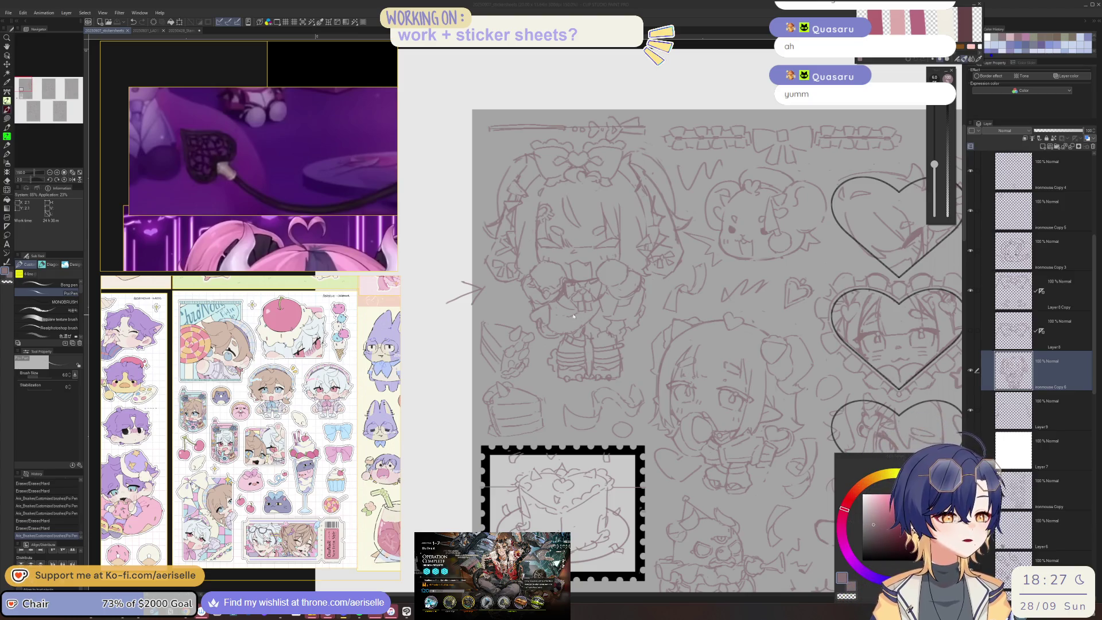
Add a small pen stroke and erase a stray line near the bear
{"action": "left_click_drag", "start_coordinate": [530, 357], "coordinate": [532, 359]}
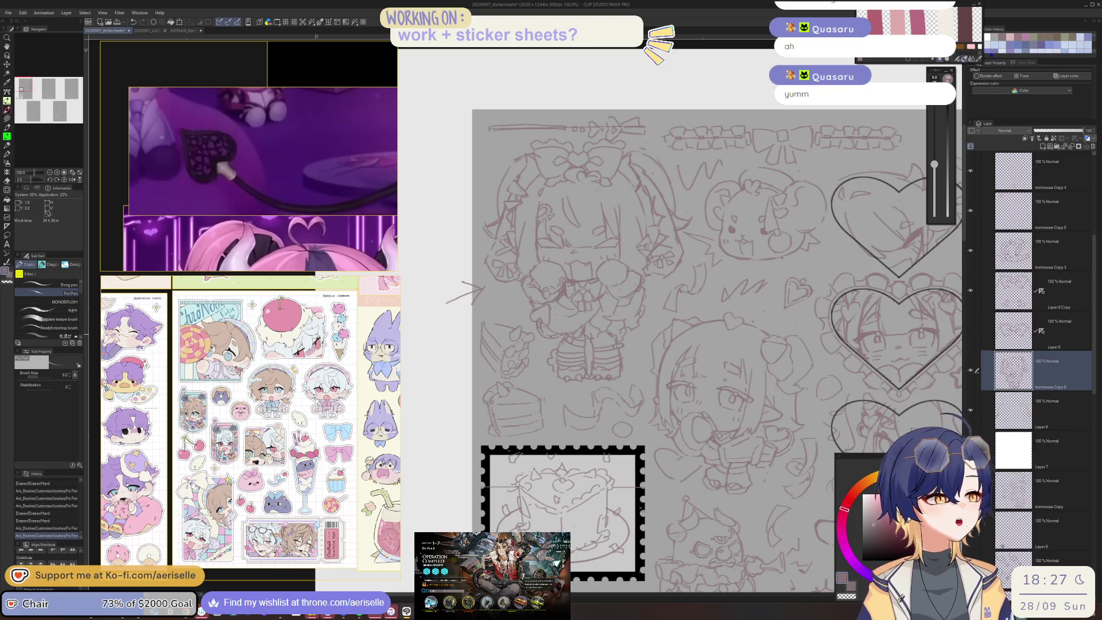
{"action": "scroll", "coordinate": [762, 229], "scroll_direction": "up", "scroll_amount": 2}
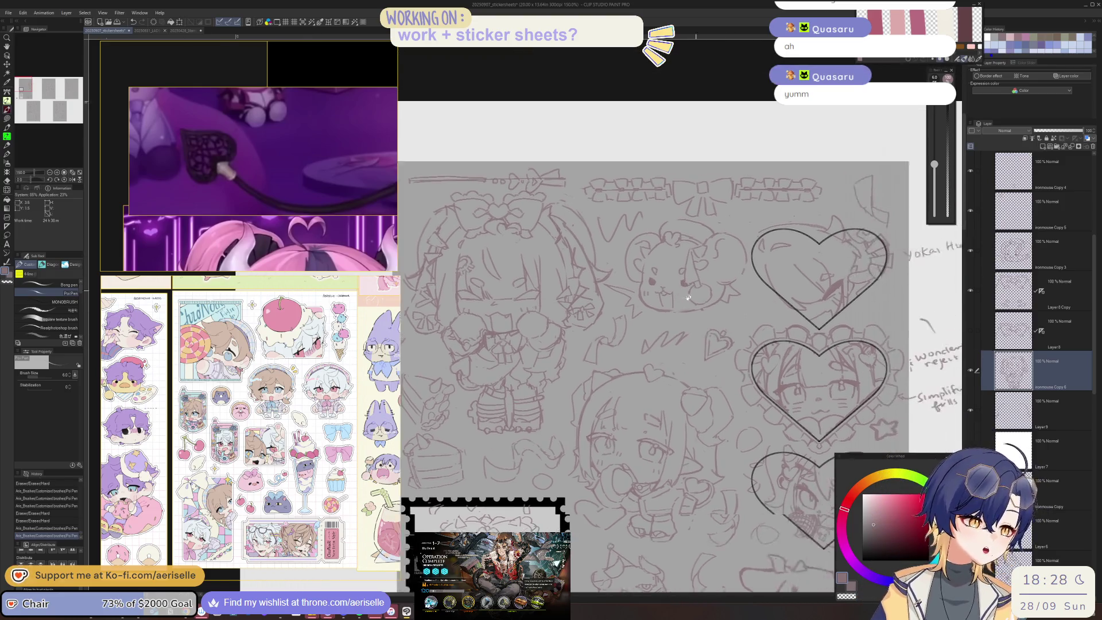
{"action": "key", "text": "e"}
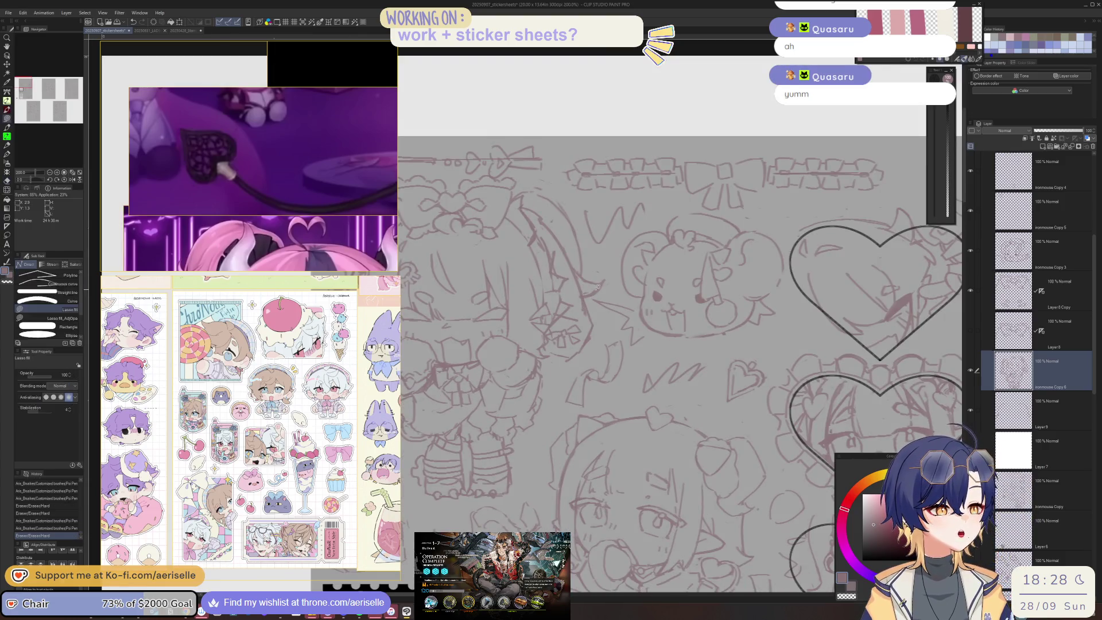
{"action": "left_click_drag", "start_coordinate": [592, 296], "coordinate": [603, 281]}
Lasso the stray strokes left of the bear and delete them on Layer 9 and ironmouse Copy 3
{"action": "key", "text": "alt+bracketleft"}
{"action": "key", "text": "m"}
{"action": "key", "text": "m"}
{"action": "left_click_drag", "start_coordinate": [600, 307], "coordinate": [629, 338]}
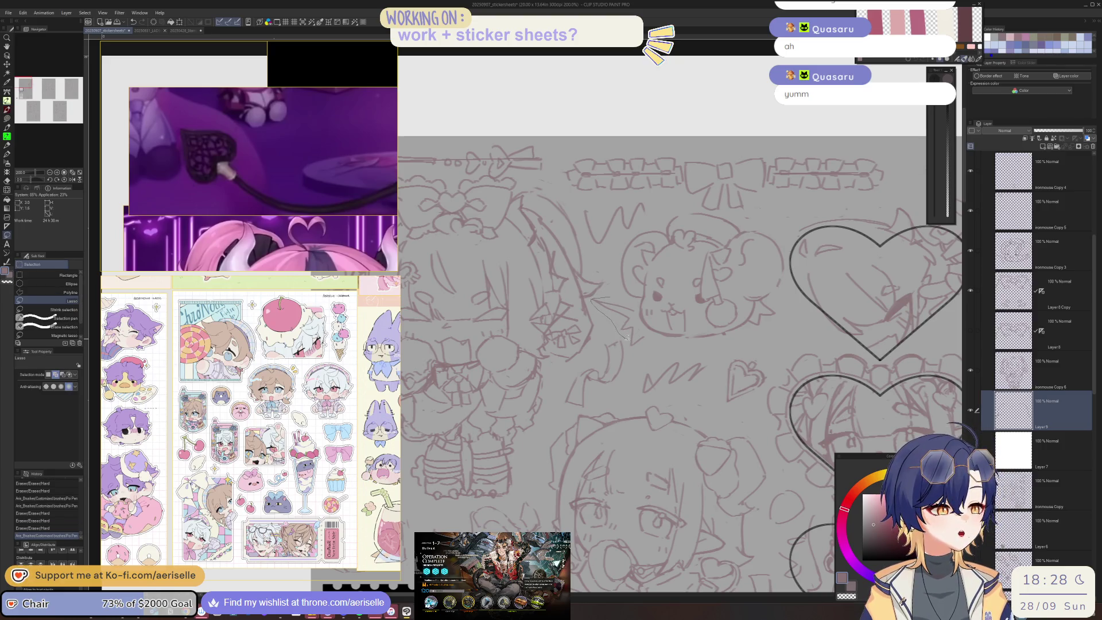
{"action": "left_click_drag", "start_coordinate": [638, 300], "coordinate": [609, 355]}
{"action": "key", "text": "Delete"}
{"action": "key", "text": "o"}
{"action": "left_click", "coordinate": [604, 358]}
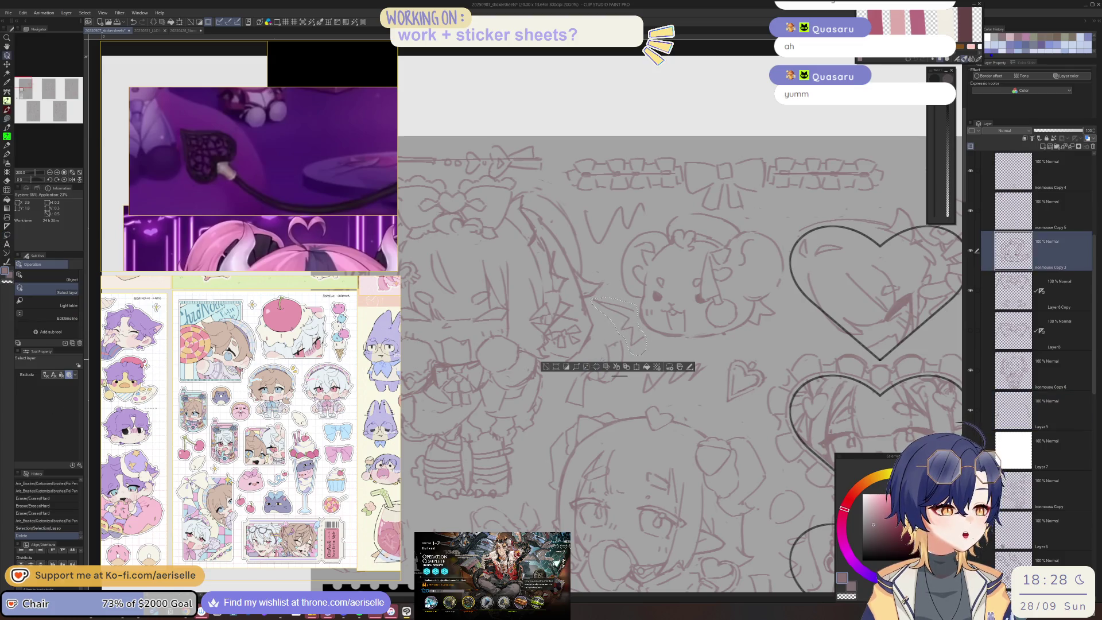
{"action": "key", "text": "Delete"}
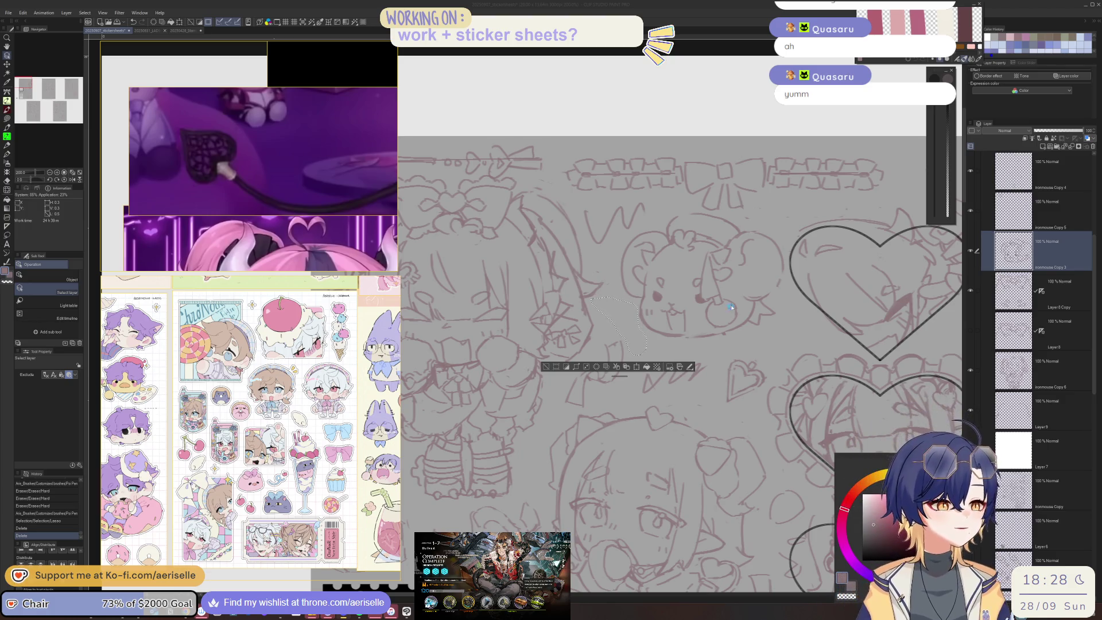
Drop the selection, sketch short lines beside the bear, and flip the view to check
{"action": "left_click", "coordinate": [543, 368]}
{"action": "scroll", "coordinate": [651, 325], "scroll_direction": "down", "scroll_amount": 4}
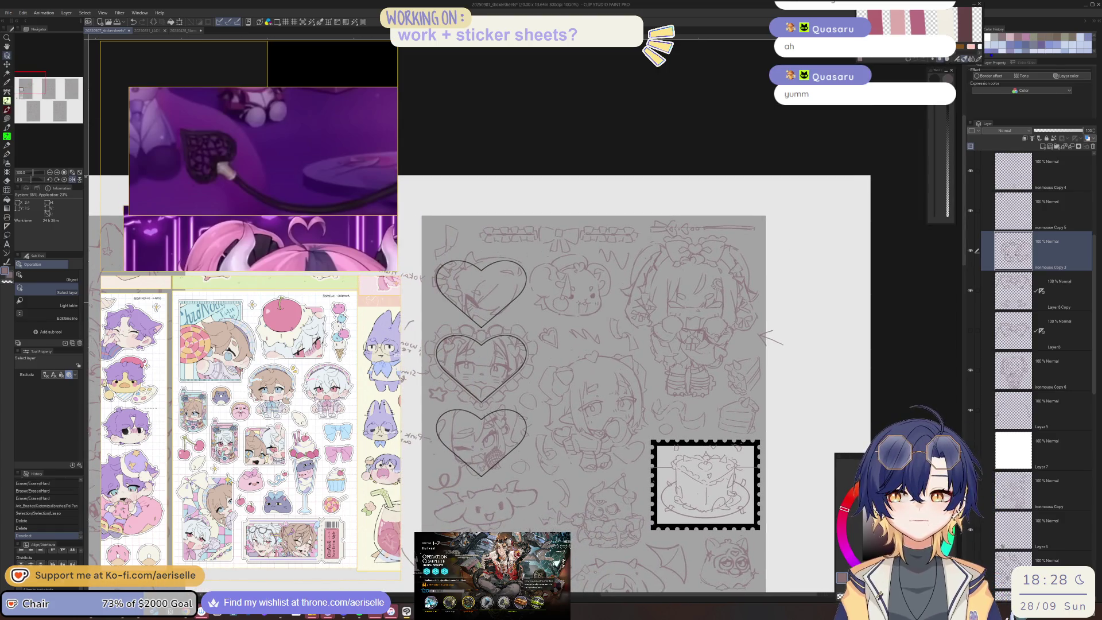
{"action": "scroll", "coordinate": [577, 302], "scroll_direction": "up", "scroll_amount": 2}
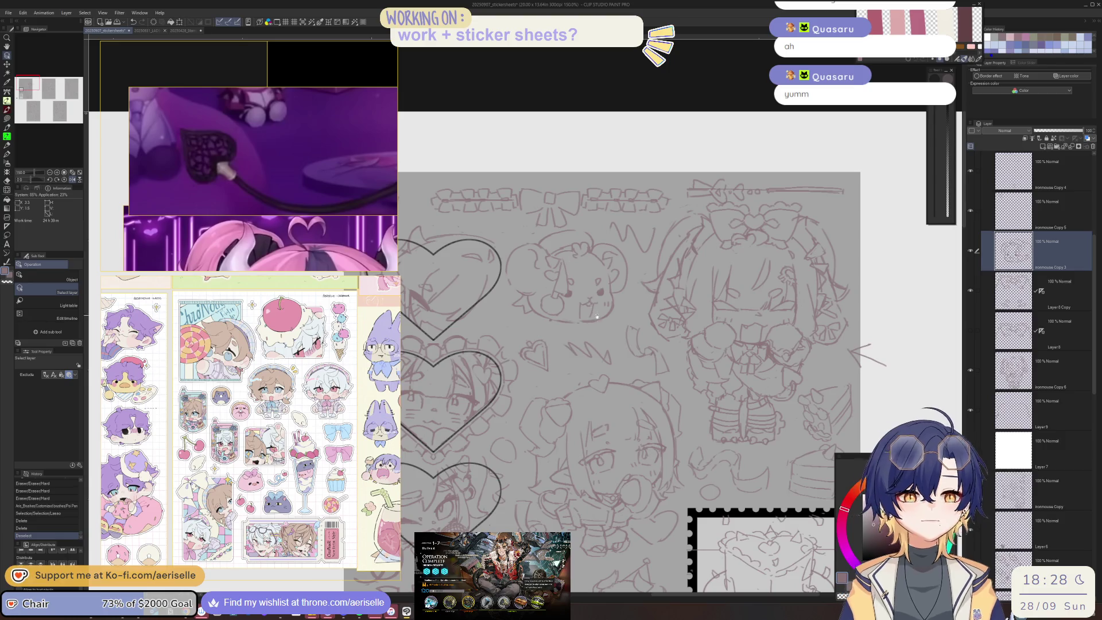
{"action": "scroll", "coordinate": [632, 310], "scroll_direction": "up", "scroll_amount": 2}
{"action": "key", "text": "p"}
{"action": "mouse_move", "coordinate": [658, 312]}
{"action": "left_mouse_down"}
{"action": "mouse_move", "coordinate": [675, 302]}
{"action": "mouse_move", "coordinate": [658, 347]}
{"action": "left_mouse_up"}
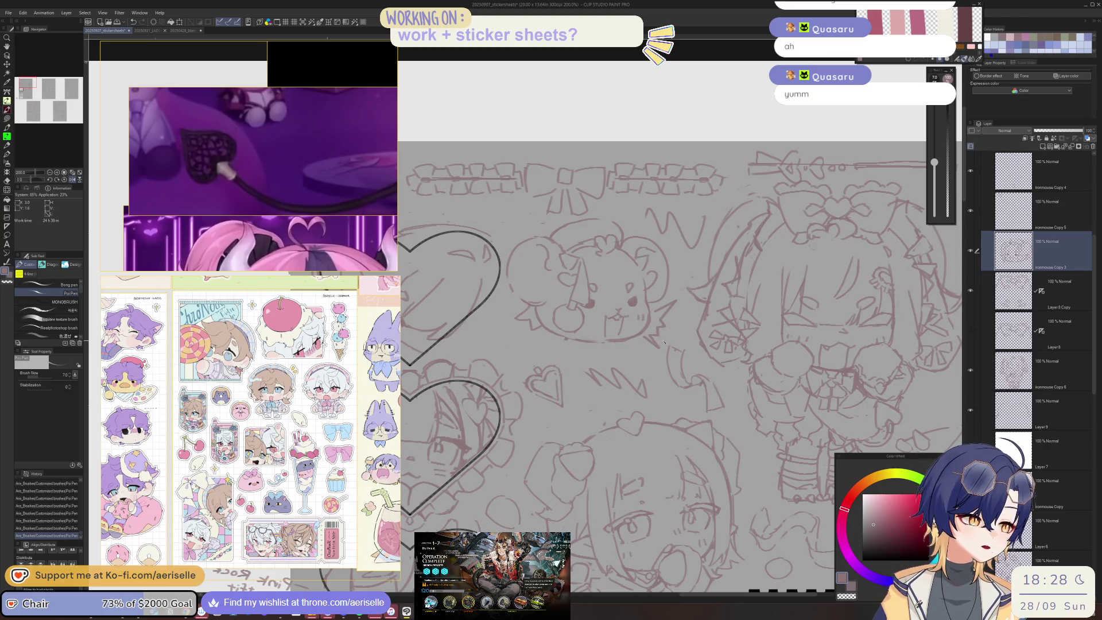
{"action": "key", "text": "h"}
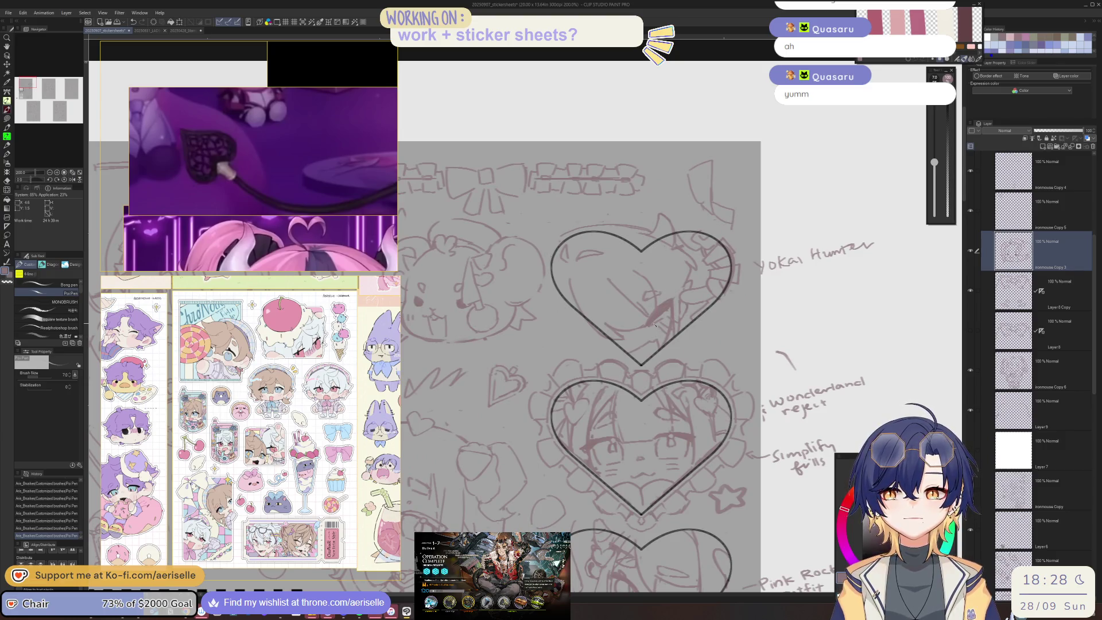
{"action": "scroll", "coordinate": [657, 325], "scroll_direction": "down", "scroll_amount": 1}
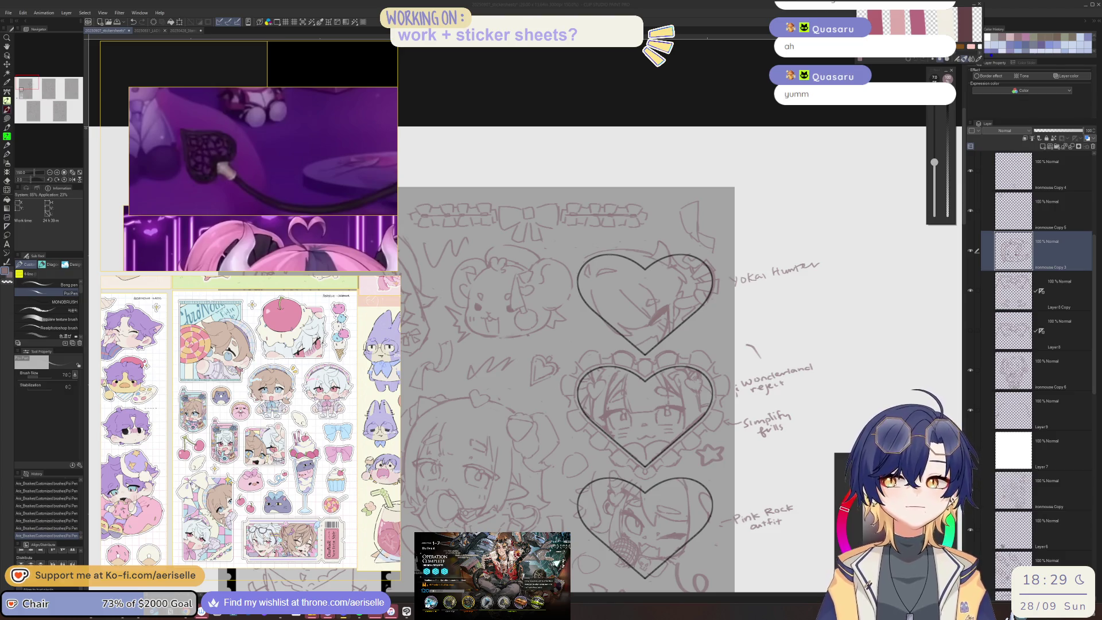
Erase stray bits near the bear with the eraser enlarged to size 12
{"action": "left_click", "coordinate": [1023, 255]}
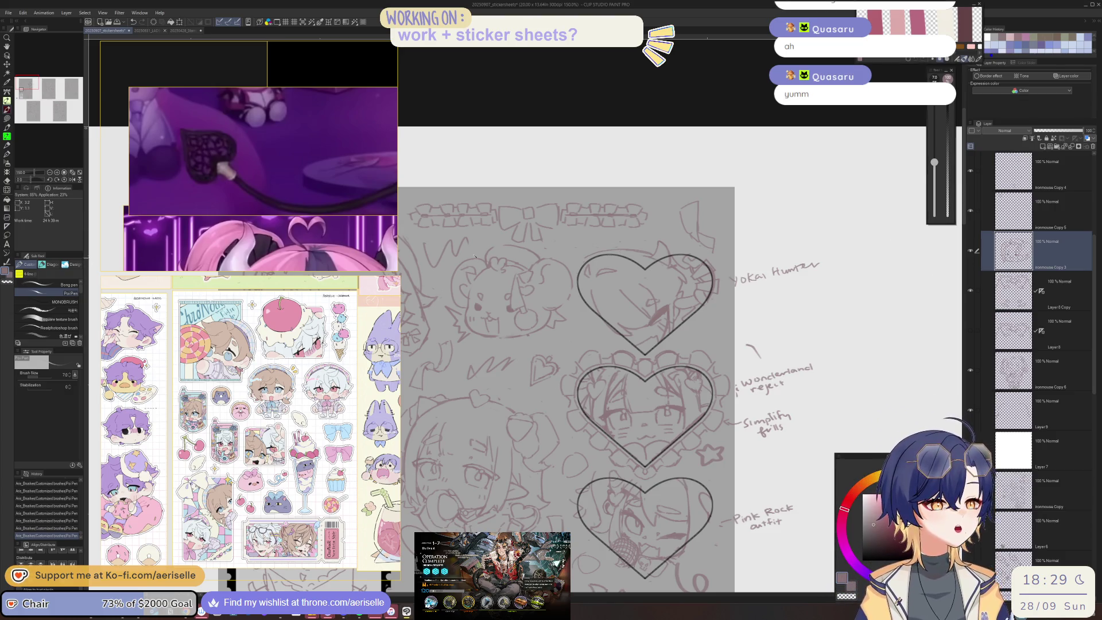
{"action": "scroll", "coordinate": [475, 241], "scroll_direction": "up", "scroll_amount": 1}
{"action": "key", "text": "e"}
{"action": "left_click", "coordinate": [445, 331]}
{"action": "key", "text": "bracketright"}
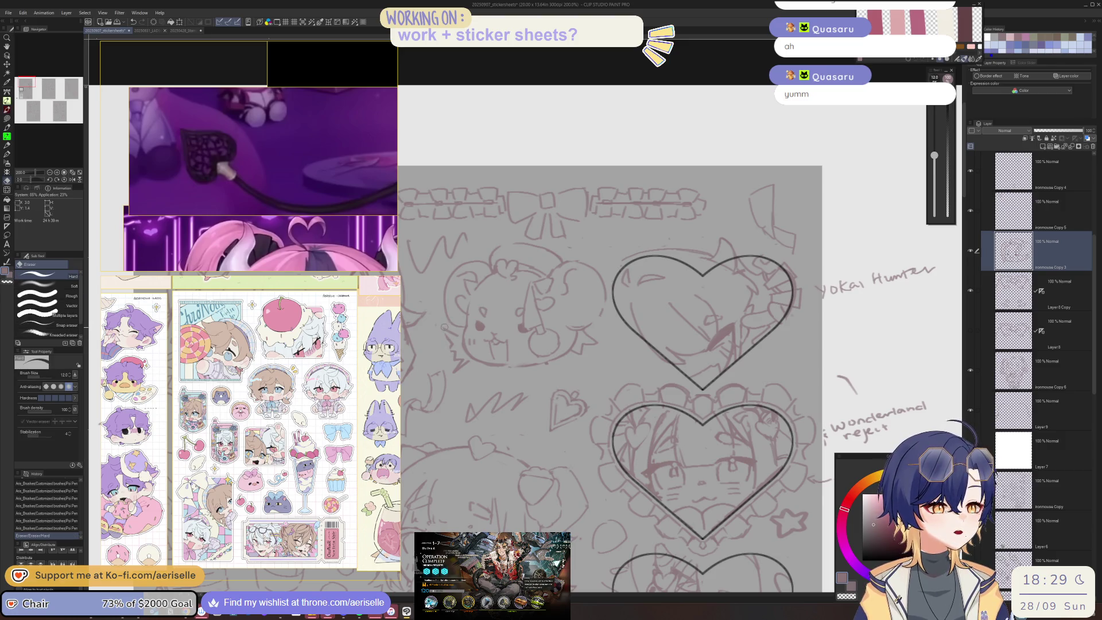
Erase a few small stray spots on the hamster sketch
{"action": "left_click", "coordinate": [463, 362]}
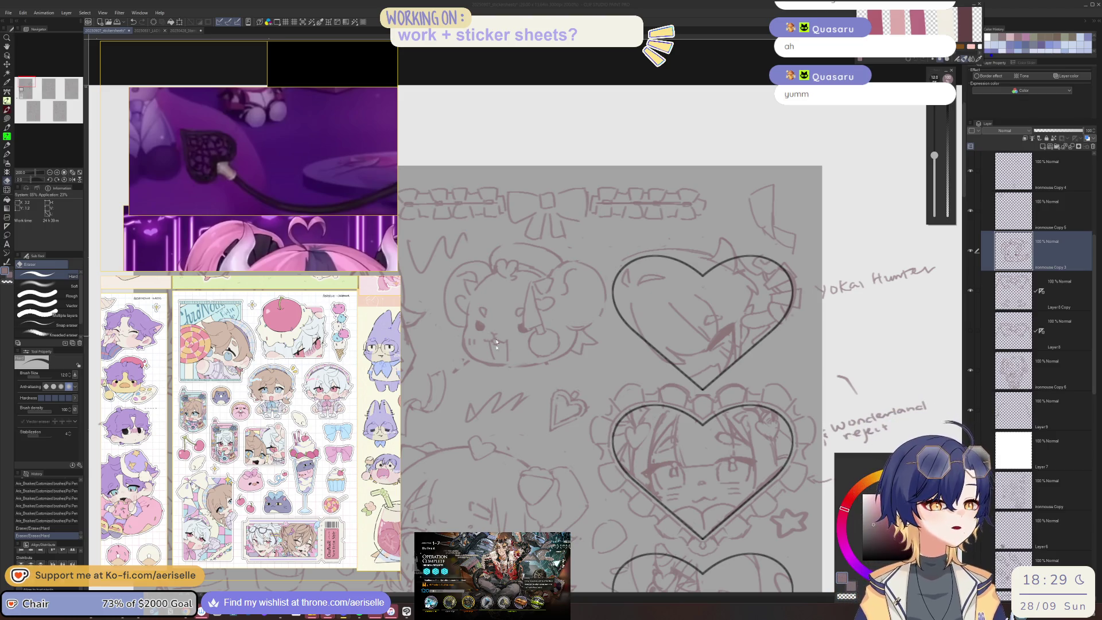
{"action": "left_click", "coordinate": [455, 373]}
{"action": "mouse_move", "coordinate": [469, 362]}
{"action": "left_mouse_down"}
{"action": "mouse_move", "coordinate": [534, 318]}
{"action": "mouse_move", "coordinate": [508, 312]}
{"action": "mouse_move", "coordinate": [482, 325]}
{"action": "mouse_move", "coordinate": [526, 319]}
{"action": "mouse_move", "coordinate": [548, 330]}
{"action": "mouse_move", "coordinate": [565, 320]}
{"action": "mouse_move", "coordinate": [578, 339]}
{"action": "mouse_move", "coordinate": [581, 313]}
{"action": "left_mouse_up"}
{"action": "scroll", "coordinate": [533, 318], "scroll_direction": "up", "scroll_amount": 2}
{"action": "key", "text": "p"}
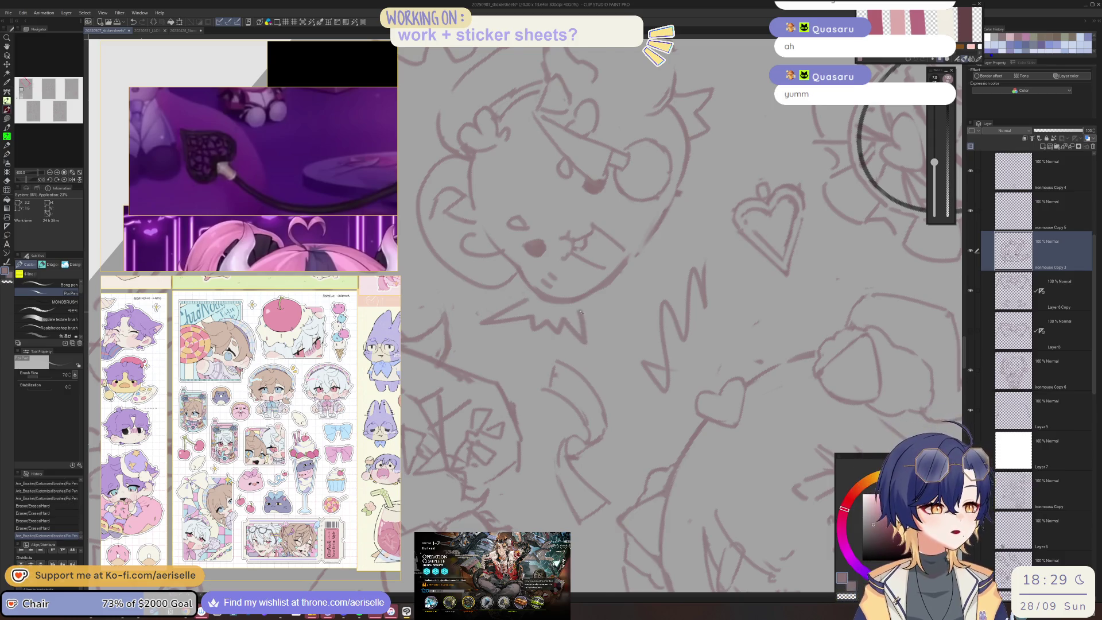
{"action": "key", "text": "asciicircum"}
Erase lines on the hamster's outline and redraw two strokes in their place
{"action": "key", "text": "e"}
{"action": "left_click_drag", "start_coordinate": [456, 353], "coordinate": [459, 361]}
{"action": "key", "text": "p"}
{"action": "left_click_drag", "start_coordinate": [465, 304], "coordinate": [474, 322]}
{"action": "left_click_drag", "start_coordinate": [468, 324], "coordinate": [477, 341]}
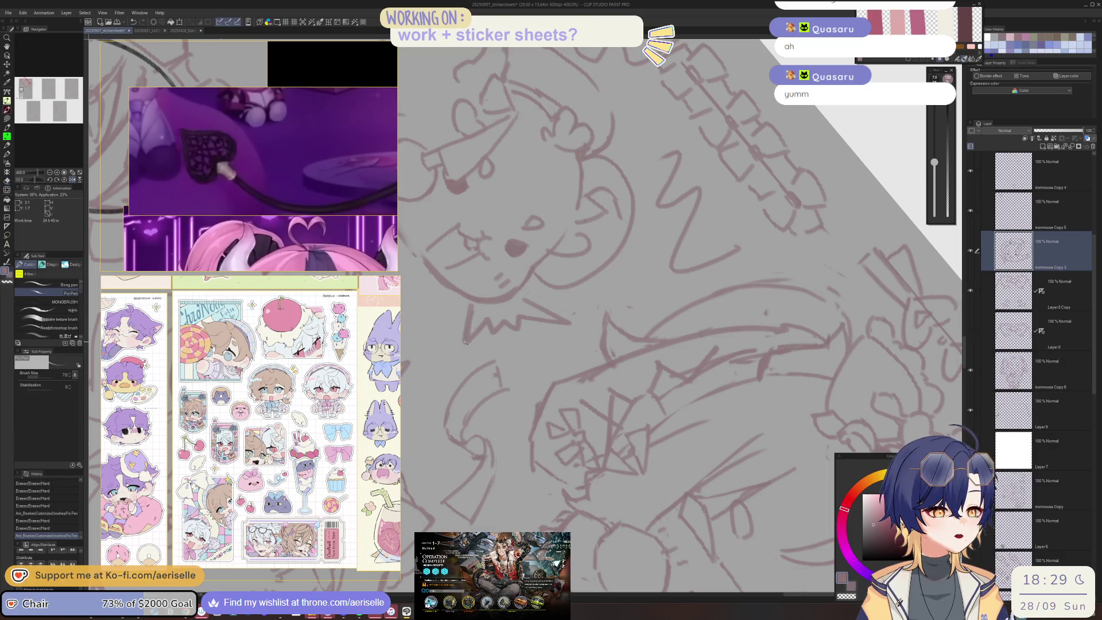
{"action": "key", "text": "ctrl+minus"}
{"action": "key", "text": "at"}
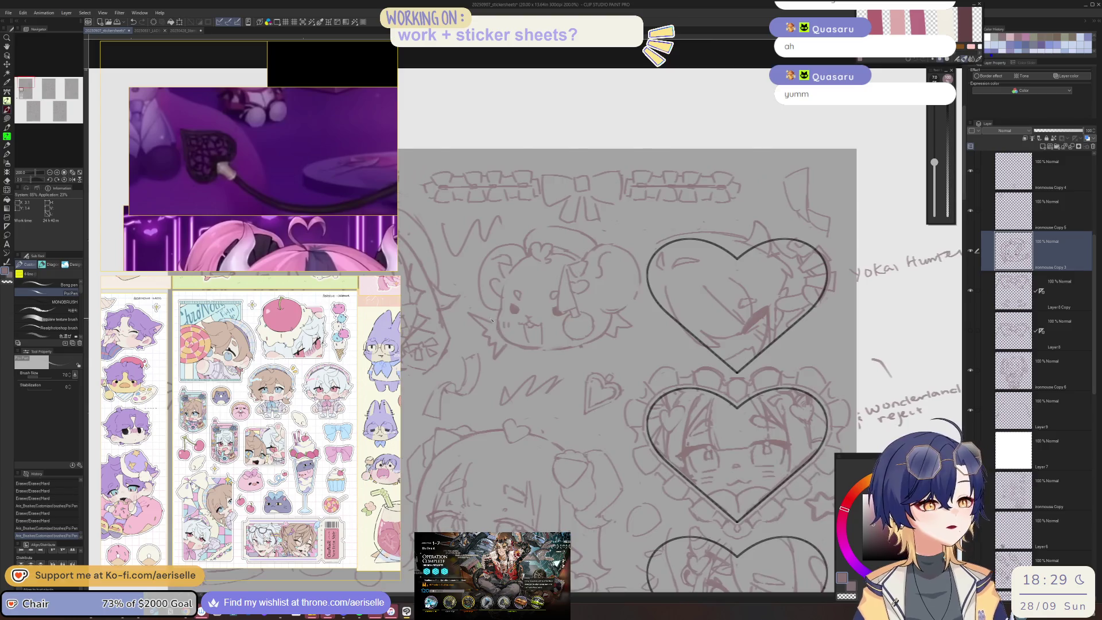
Erase a bit of the hamster's face and add a short dash on it
{"action": "key", "text": "ctrl+plus"}
{"action": "key", "text": "ctrl+plus"}
{"action": "key", "text": "e"}
{"action": "left_click_drag", "start_coordinate": [496, 313], "coordinate": [500, 324]}
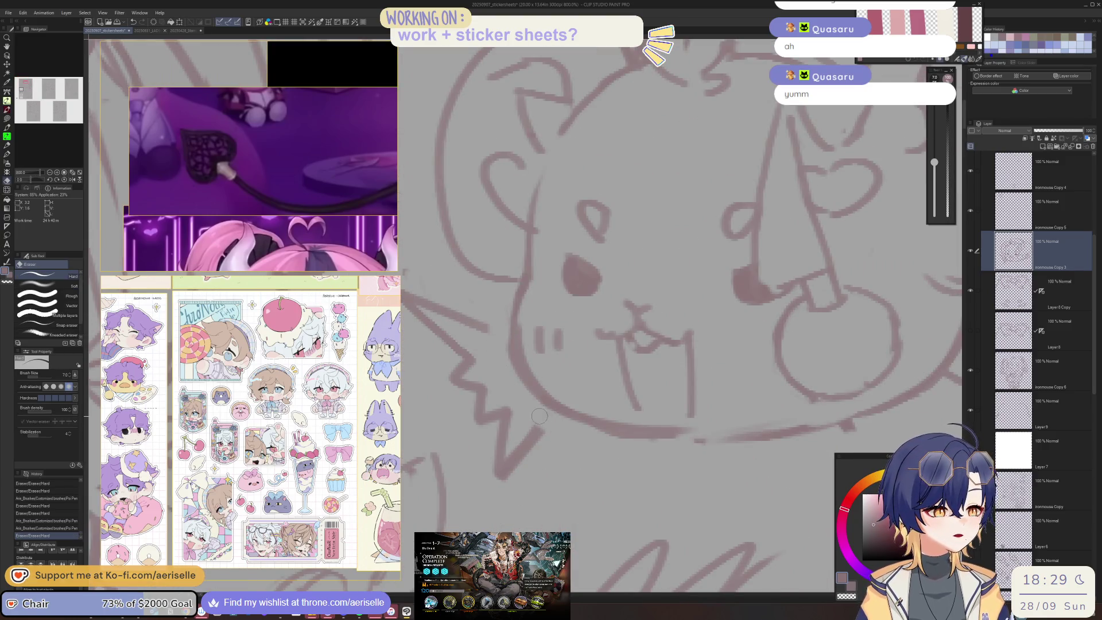
{"action": "key", "text": "ctrl+minus"}
{"action": "key", "text": "ctrl+minus"}
{"action": "key", "text": "ctrl+minus"}
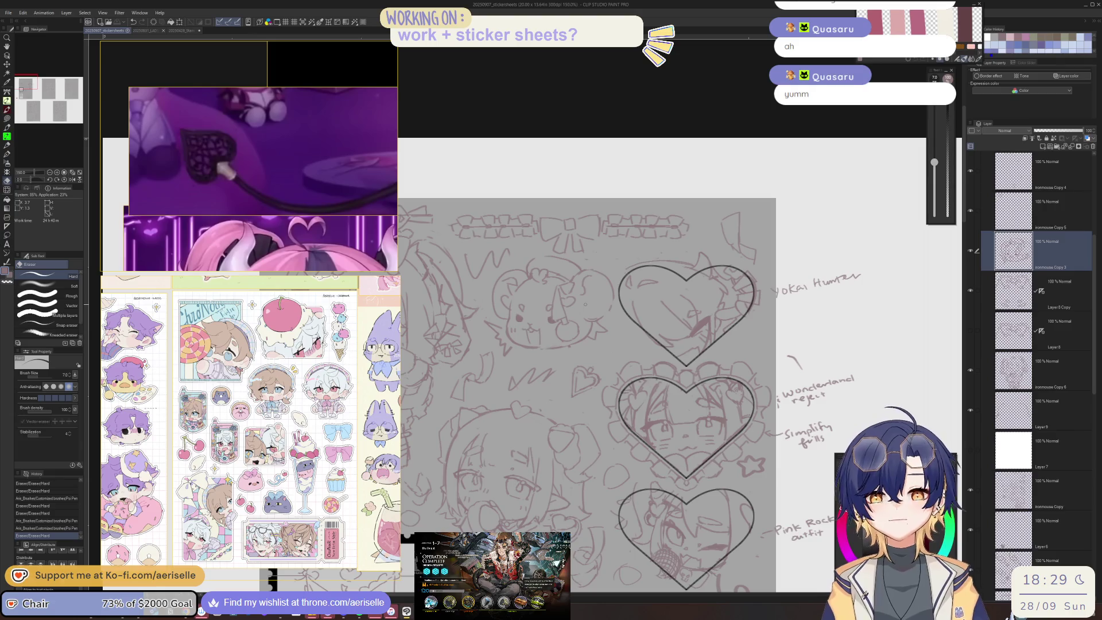
{"action": "scroll", "coordinate": [557, 330], "scroll_direction": "up", "scroll_amount": 1}
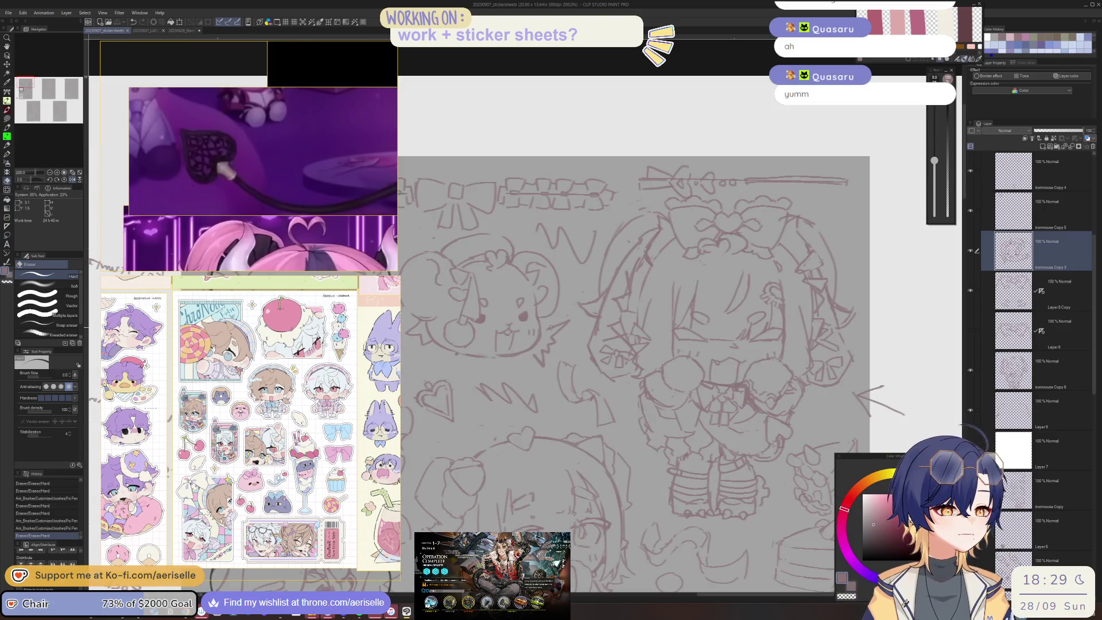
{"action": "key", "text": "p"}
{"action": "mouse_move", "coordinate": [548, 334]}
{"action": "left_mouse_down"}
{"action": "mouse_move", "coordinate": [564, 333]}
{"action": "mouse_move", "coordinate": [539, 351]}
{"action": "mouse_move", "coordinate": [576, 348]}
{"action": "mouse_move", "coordinate": [553, 355]}
{"action": "left_mouse_up"}
Draw a new stroke across the hamster's face
{"action": "scroll", "coordinate": [552, 355], "scroll_direction": "up", "scroll_amount": 5}
{"action": "mouse_move", "coordinate": [489, 386]}
{"action": "left_mouse_down"}
{"action": "mouse_move", "coordinate": [551, 329]}
{"action": "mouse_move", "coordinate": [527, 372]}
{"action": "mouse_move", "coordinate": [548, 336]}
{"action": "mouse_move", "coordinate": [576, 325]}
{"action": "mouse_move", "coordinate": [616, 350]}
{"action": "left_mouse_up"}
{"action": "key", "text": "e"}
{"action": "key", "text": "p"}
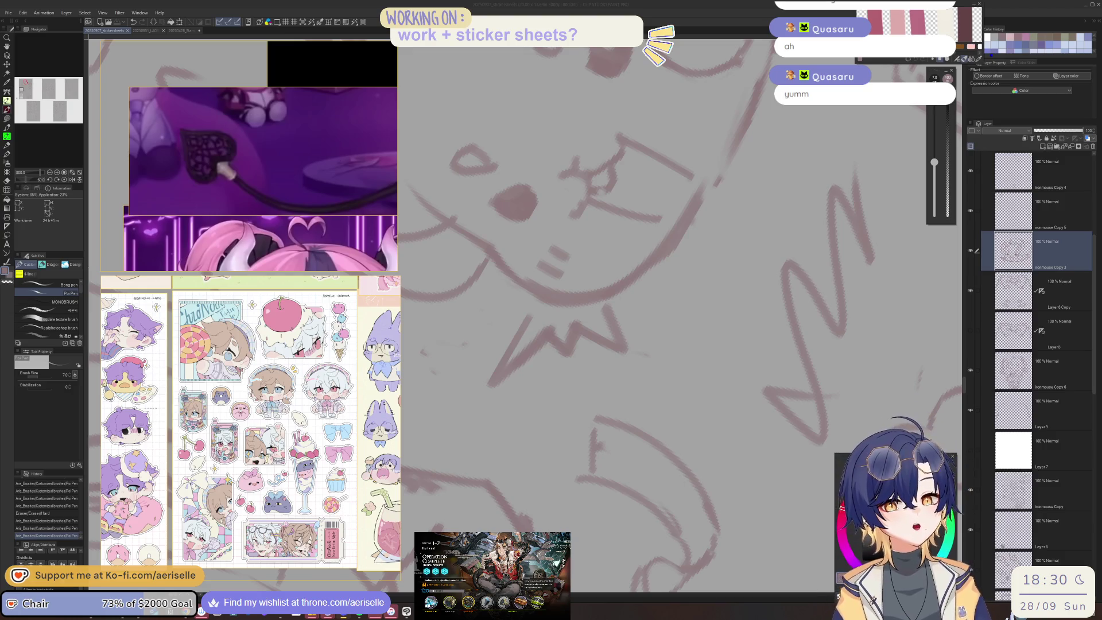
Erase two spots on the hamster, enlarging the eraser to size 8
{"action": "scroll", "coordinate": [653, 354], "scroll_direction": "down", "scroll_amount": 5}
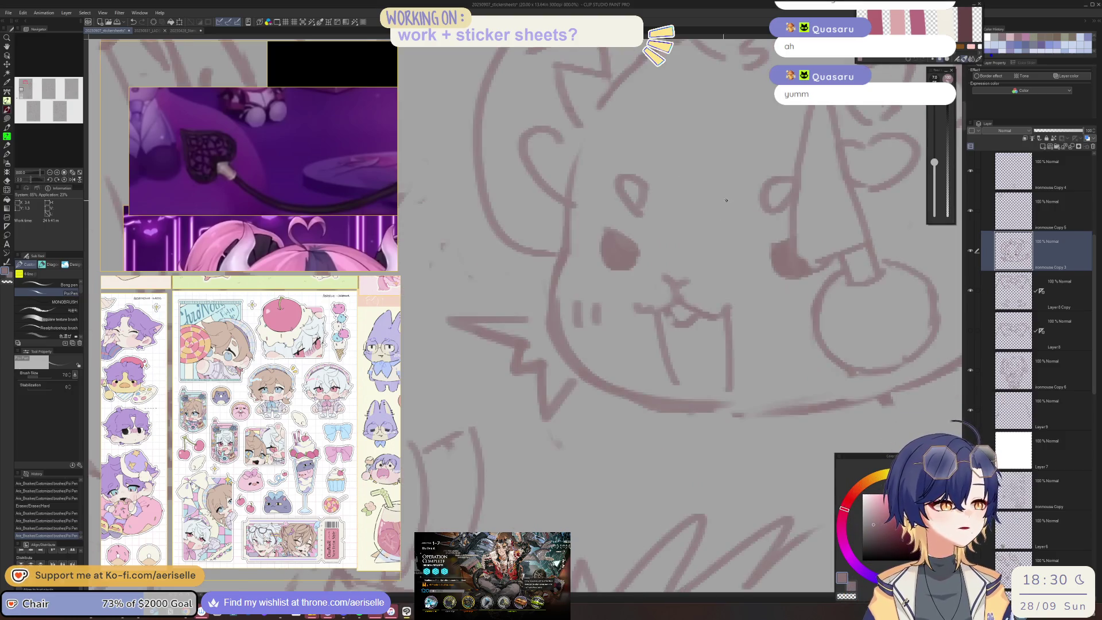
{"action": "scroll", "coordinate": [591, 342], "scroll_direction": "up", "scroll_amount": 4}
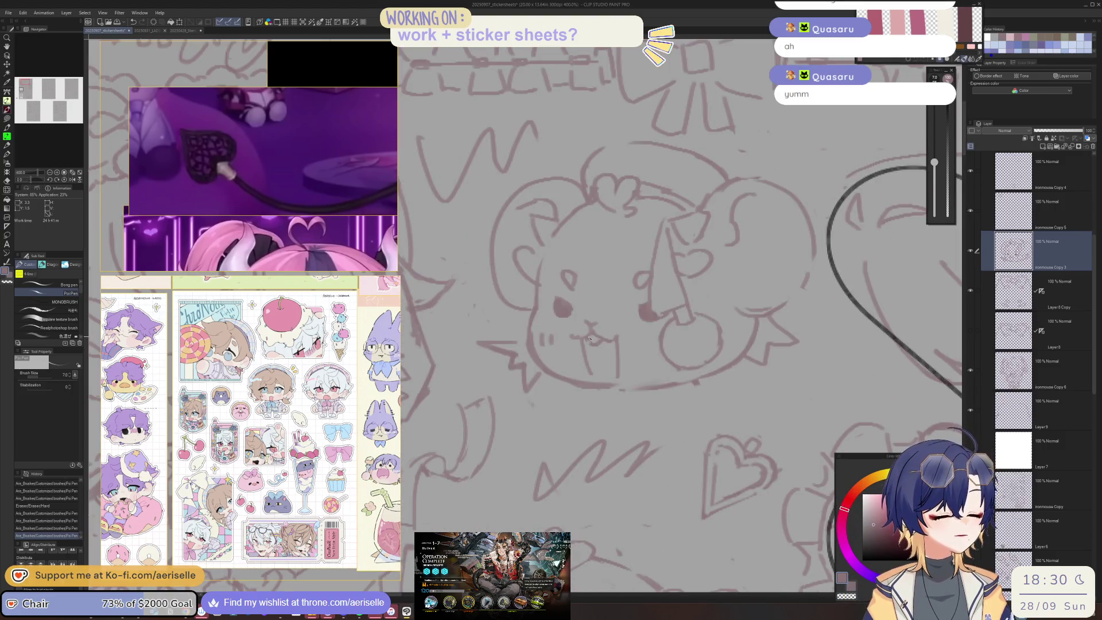
{"action": "key", "text": "e"}
{"action": "left_click", "coordinate": [591, 339]}
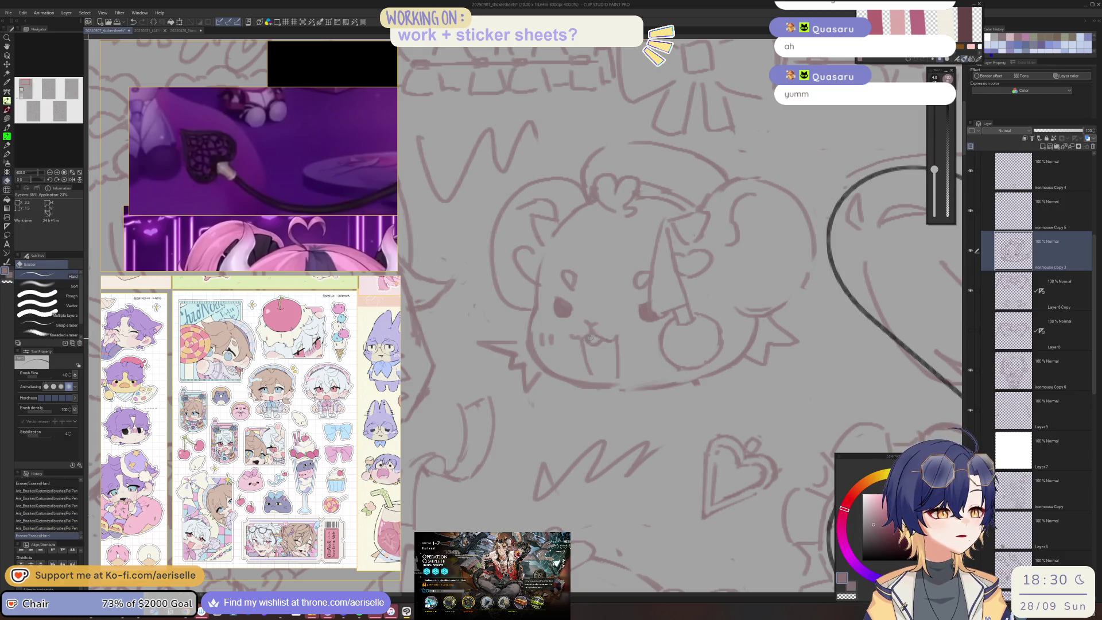
{"action": "scroll", "coordinate": [590, 339], "scroll_direction": "down", "scroll_amount": 5}
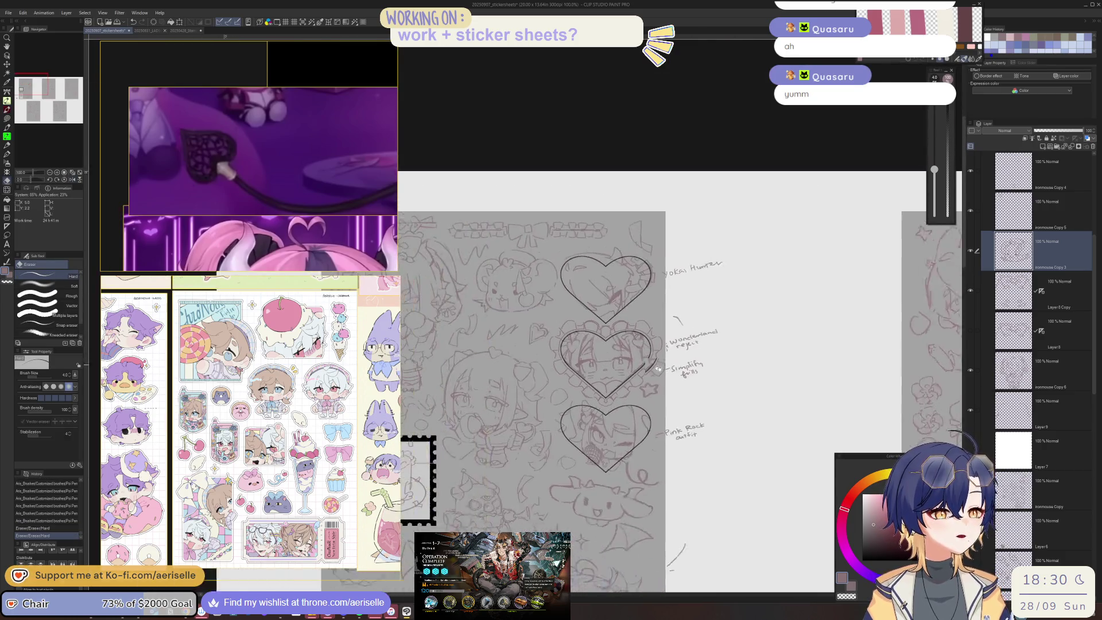
{"action": "scroll", "coordinate": [650, 366], "scroll_direction": "up", "scroll_amount": 5}
{"action": "key", "text": "bracketright"}
{"action": "key", "text": "bracketright"}
{"action": "key", "text": "bracketright"}
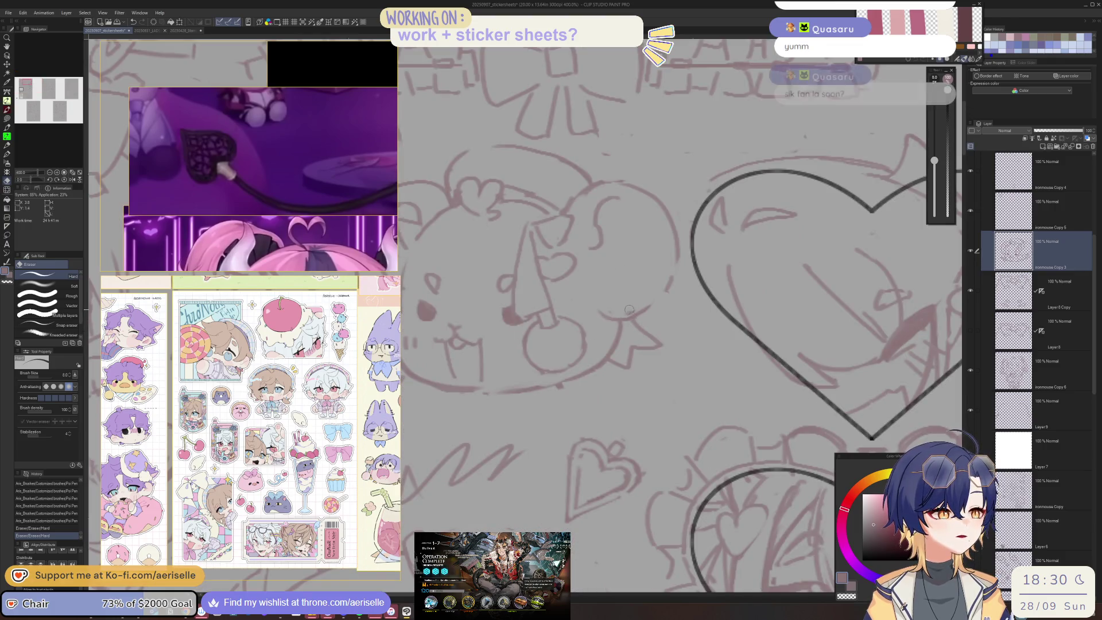
{"action": "left_click", "coordinate": [626, 311]}
{"action": "key", "text": "p"}
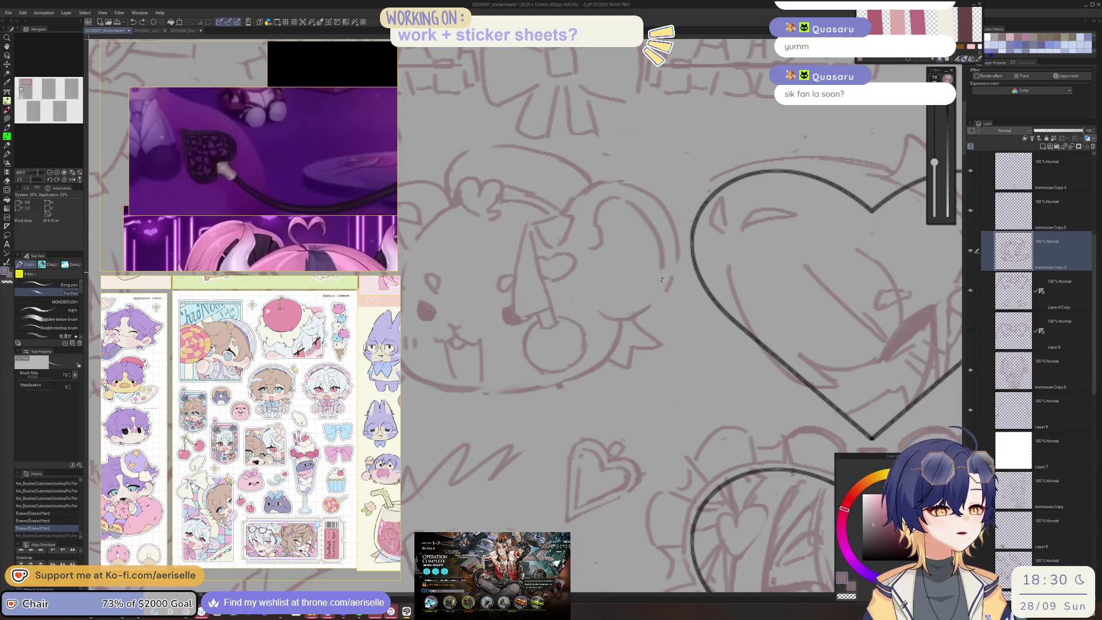
Erase stray lines near the curve and retry the curve stroke with a thinner pen
{"action": "scroll", "coordinate": [636, 211], "scroll_direction": "down", "scroll_amount": 5}
{"action": "scroll", "coordinate": [675, 242], "scroll_direction": "up", "scroll_amount": 2}
{"action": "scroll", "coordinate": [673, 242], "scroll_direction": "up", "scroll_amount": 6}
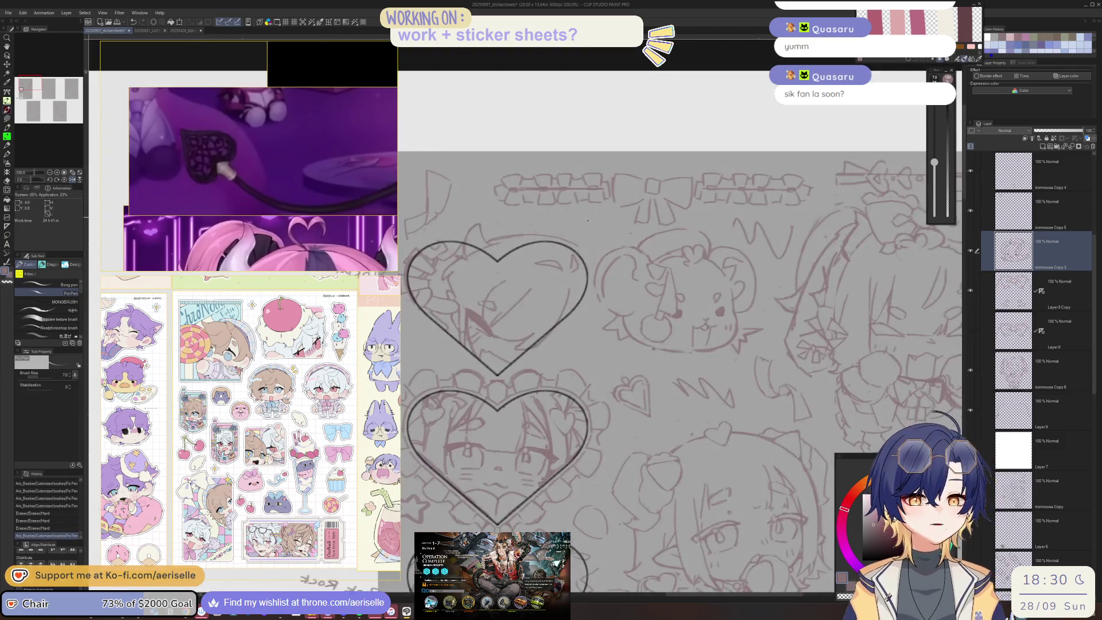
{"action": "key", "text": "e"}
{"action": "left_click_drag", "start_coordinate": [649, 248], "coordinate": [600, 310]}
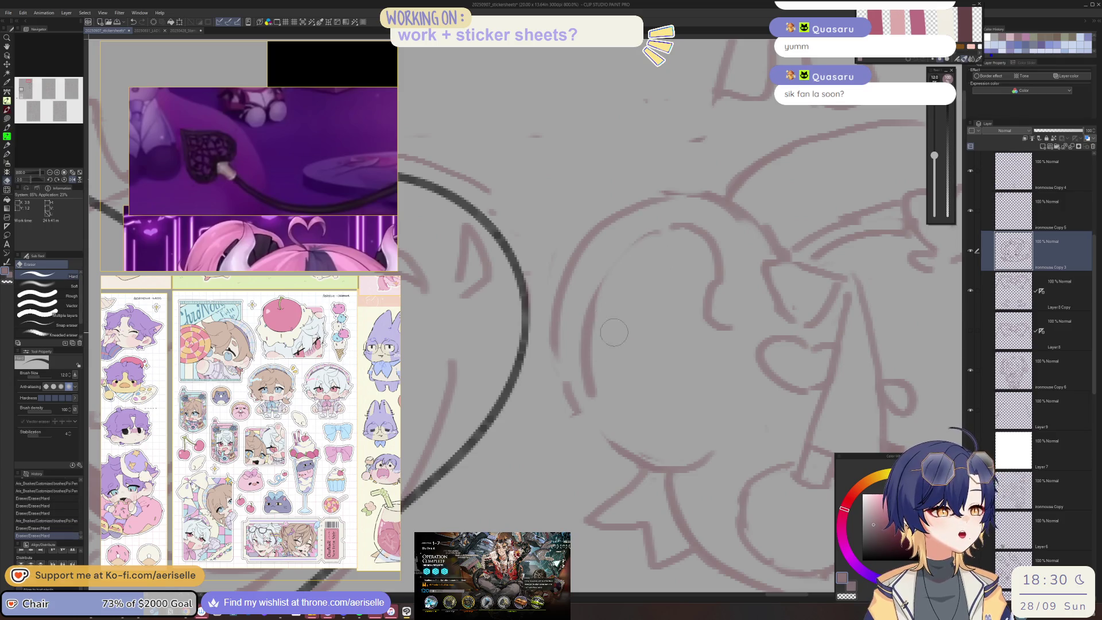
{"action": "key", "text": "p"}
{"action": "left_click_drag", "start_coordinate": [631, 244], "coordinate": [580, 310]}
{"action": "key", "text": "ctrl+z"}
{"action": "key", "text": "bracketleft"}
{"action": "mouse_move", "coordinate": [655, 230]}
{"action": "left_mouse_down"}
{"action": "mouse_move", "coordinate": [600, 281]}
{"action": "mouse_move", "coordinate": [583, 322]}
{"action": "mouse_move", "coordinate": [636, 238]}
{"action": "mouse_move", "coordinate": [585, 317]}
{"action": "left_mouse_up"}
{"action": "key", "text": "ctrl+z"}
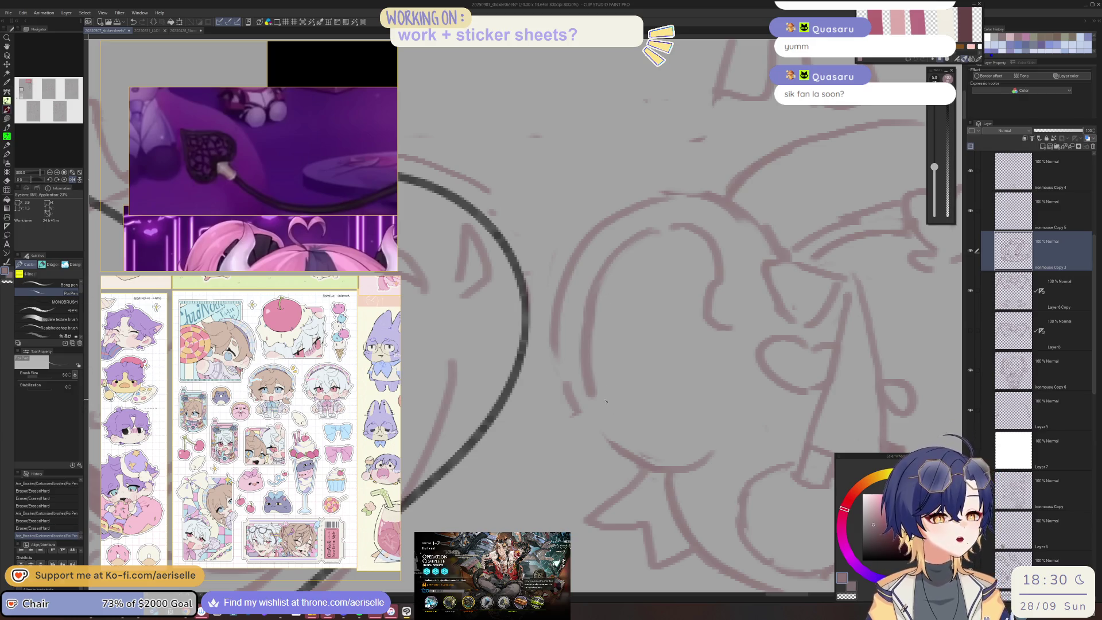
Erase overlapping lines on the bear and draw new lines on its sketch
{"action": "left_click_drag", "start_coordinate": [608, 404], "coordinate": [597, 422]}
{"action": "key", "text": "e"}
{"action": "mouse_move", "coordinate": [577, 350]}
{"action": "left_mouse_down"}
{"action": "mouse_move", "coordinate": [570, 373]}
{"action": "mouse_move", "coordinate": [609, 424]}
{"action": "left_mouse_up"}
{"action": "key", "text": "p"}
{"action": "mouse_move", "coordinate": [609, 369]}
{"action": "left_mouse_down"}
{"action": "mouse_move", "coordinate": [586, 418]}
{"action": "mouse_move", "coordinate": [594, 411]}
{"action": "mouse_move", "coordinate": [698, 451]}
{"action": "left_mouse_up"}
{"action": "key", "text": "e"}
{"action": "key", "text": "p"}
{"action": "scroll", "coordinate": [660, 402], "scroll_direction": "down", "scroll_amount": 6}
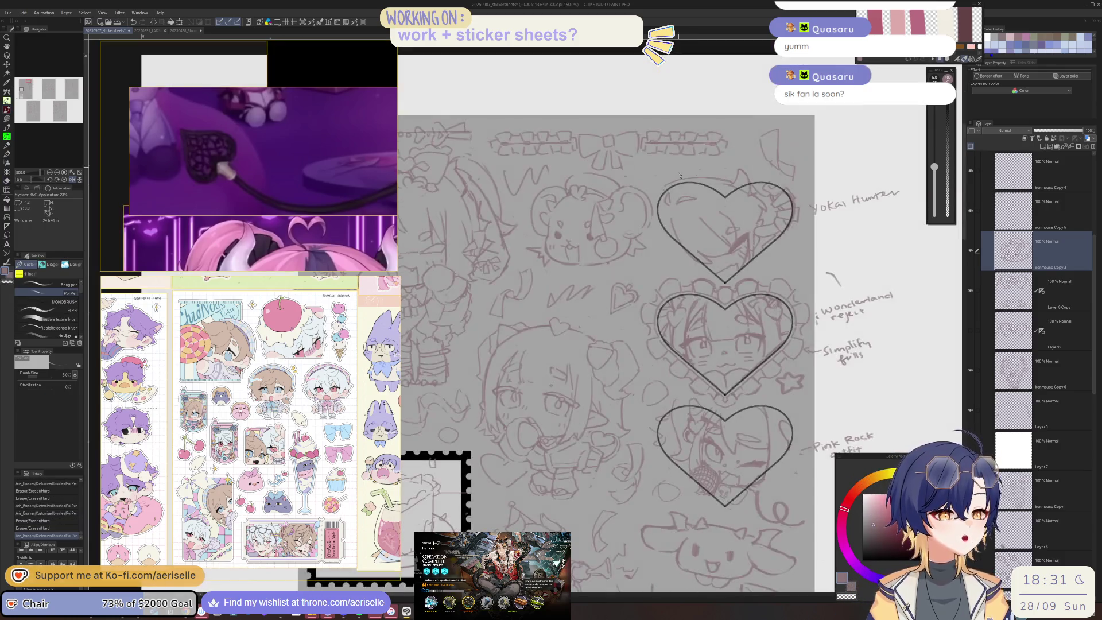
{"action": "scroll", "coordinate": [568, 337], "scroll_direction": "up", "scroll_amount": 4}
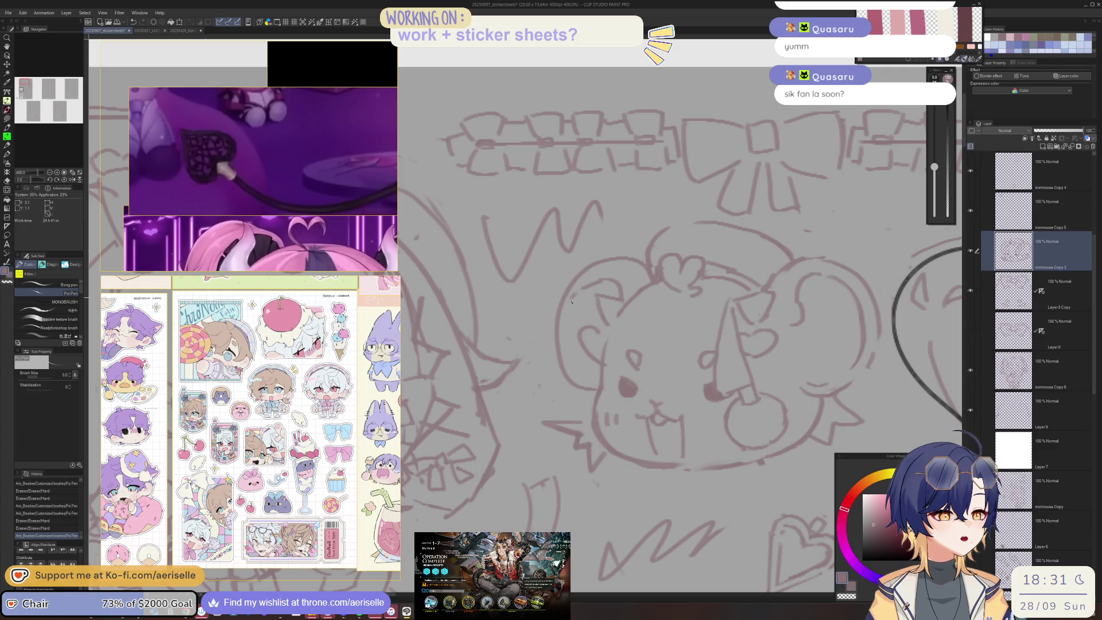
{"action": "key", "text": "ctrl+z"}
{"action": "scroll", "coordinate": [718, 241], "scroll_direction": "down", "scroll_amount": 4}
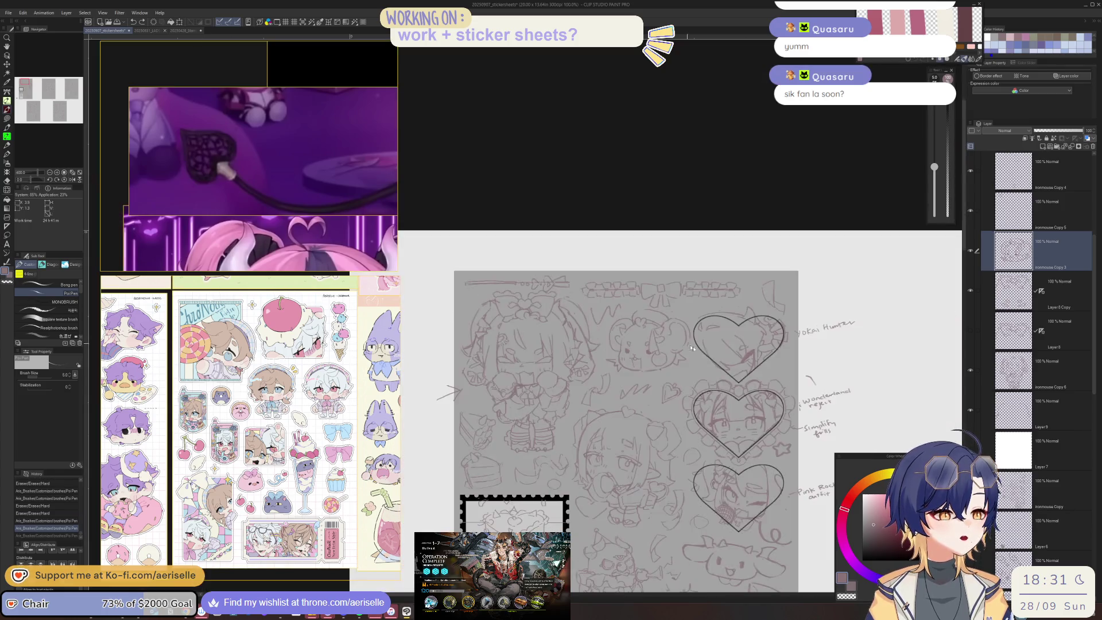
{"action": "scroll", "coordinate": [717, 242], "scroll_direction": "down", "scroll_amount": 3}
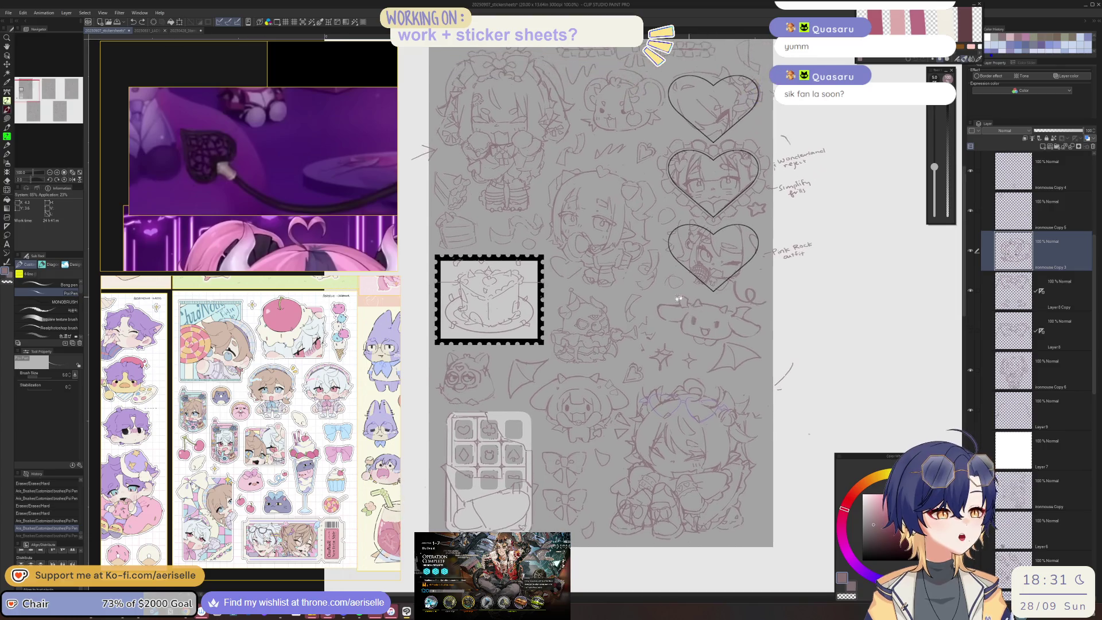
{"action": "scroll", "coordinate": [603, 321], "scroll_direction": "up", "scroll_amount": 4}
{"action": "scroll", "coordinate": [603, 322], "scroll_direction": "down", "scroll_amount": 2}
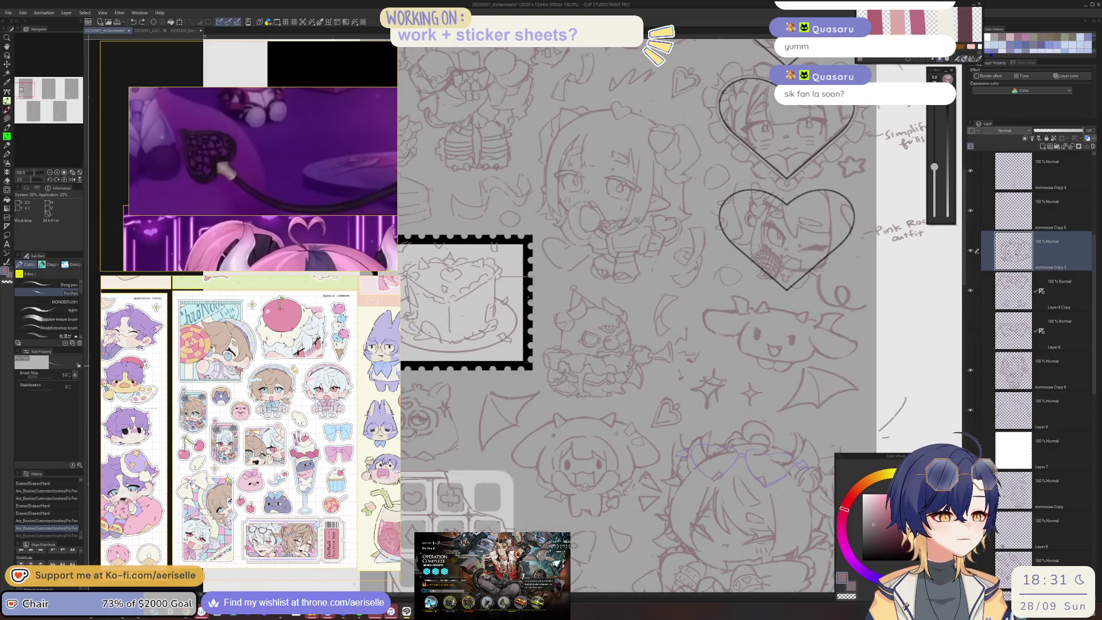
{"action": "scroll", "coordinate": [617, 369], "scroll_direction": "up", "scroll_amount": 2}
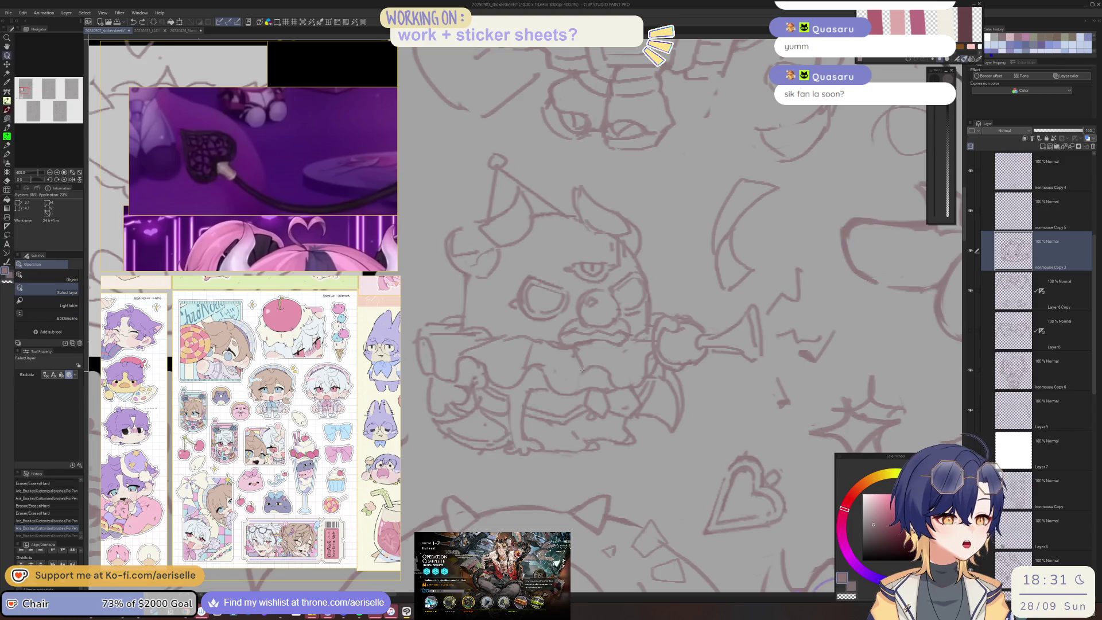
On the ironmouse Copy layer, erase stray lines on the monster and add a pen stroke
{"action": "left_click", "coordinate": [583, 371], "text": "ctrl+shift"}
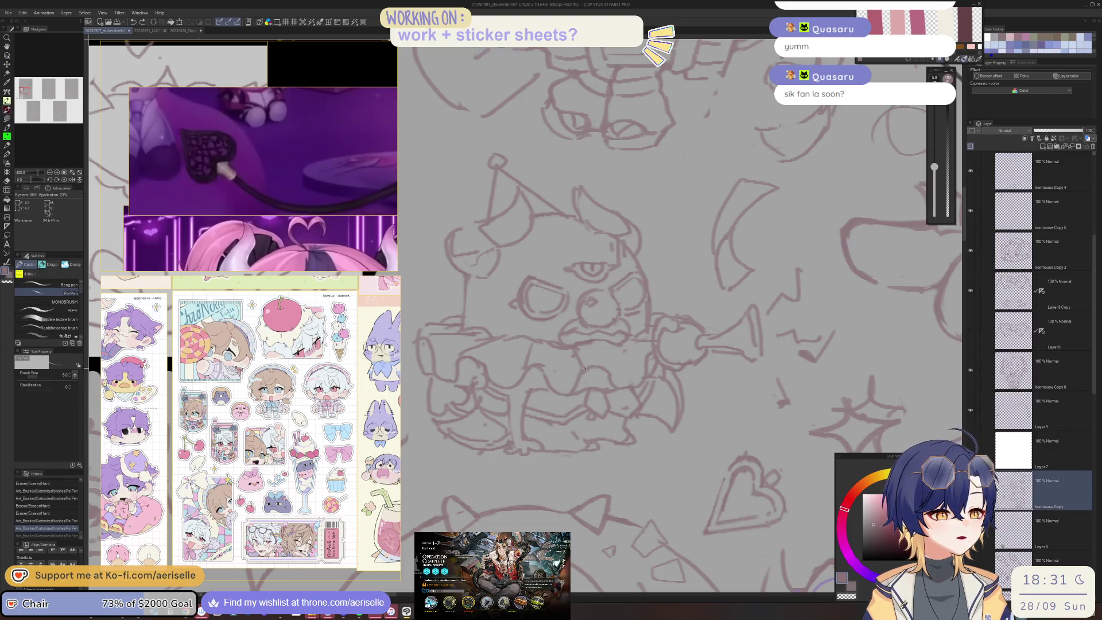
{"action": "key", "text": "e"}
{"action": "mouse_move", "coordinate": [589, 374]}
{"action": "left_mouse_down"}
{"action": "mouse_move", "coordinate": [614, 379]}
{"action": "mouse_move", "coordinate": [600, 346]}
{"action": "left_mouse_up"}
{"action": "key", "text": "p"}
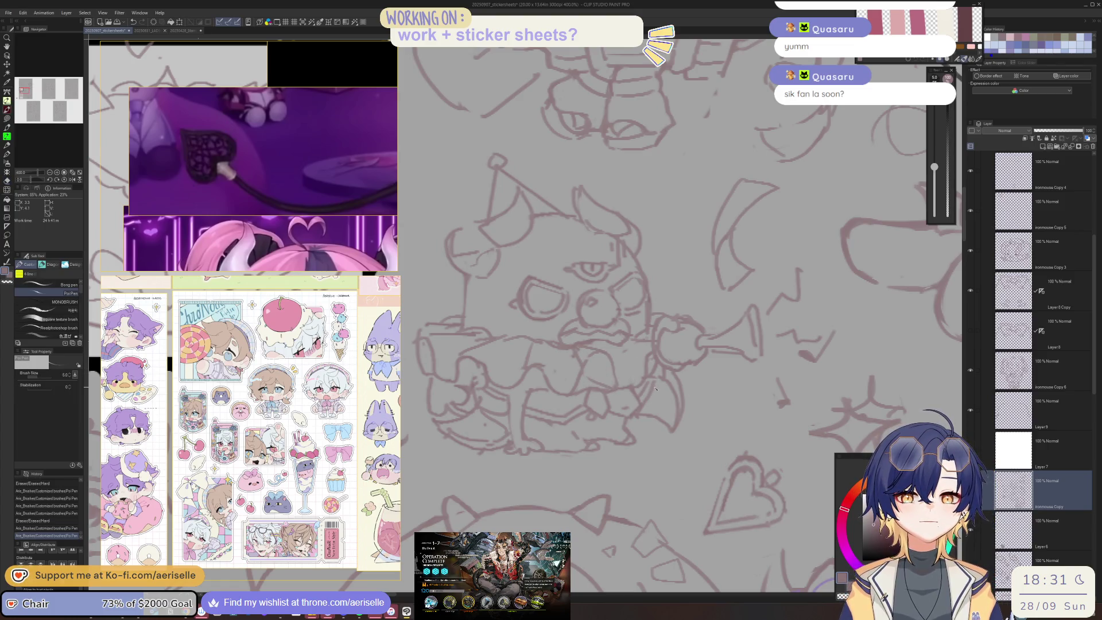
{"action": "left_click_drag", "start_coordinate": [647, 377], "coordinate": [652, 373]}
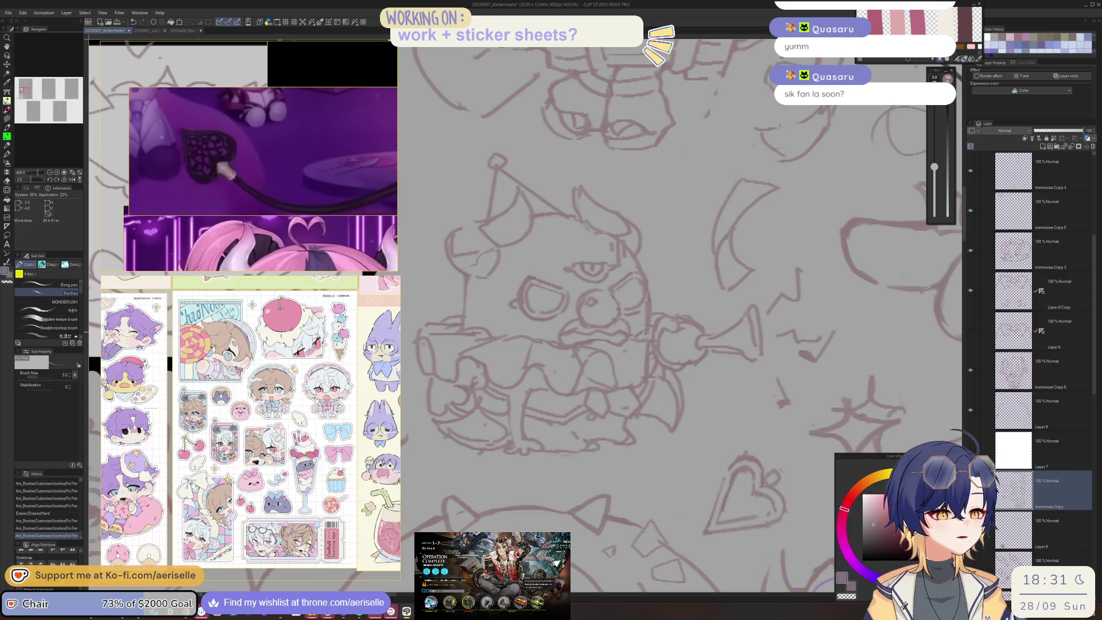
{"action": "key", "text": "e"}
{"action": "mouse_move", "coordinate": [638, 336]}
{"action": "left_mouse_down"}
{"action": "mouse_move", "coordinate": [658, 325]}
{"action": "mouse_move", "coordinate": [649, 345]}
{"action": "left_mouse_up"}
{"action": "key", "text": "p"}
Erase lines on the monster's body and redraw strokes on its lower body
{"action": "scroll", "coordinate": [641, 364], "scroll_direction": "down", "scroll_amount": 2}
{"action": "scroll", "coordinate": [636, 376], "scroll_direction": "up", "scroll_amount": 4}
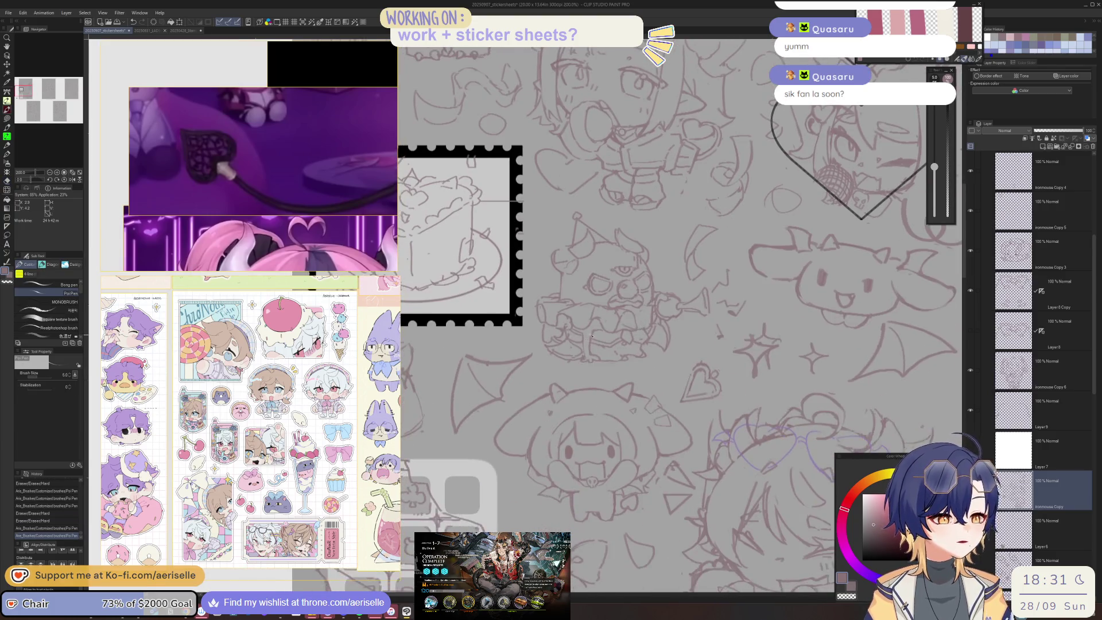
{"action": "key", "text": "e"}
{"action": "mouse_move", "coordinate": [585, 400]}
{"action": "left_mouse_down"}
{"action": "mouse_move", "coordinate": [608, 419]}
{"action": "mouse_move", "coordinate": [589, 414]}
{"action": "left_mouse_up"}
{"action": "key", "text": "p"}
{"action": "left_click_drag", "start_coordinate": [589, 323], "coordinate": [598, 396]}
{"action": "mouse_move", "coordinate": [561, 345]}
{"action": "left_mouse_down"}
{"action": "mouse_move", "coordinate": [592, 416]}
{"action": "mouse_move", "coordinate": [574, 413]}
{"action": "mouse_move", "coordinate": [572, 426]}
{"action": "mouse_move", "coordinate": [479, 391]}
{"action": "mouse_move", "coordinate": [497, 364]}
{"action": "left_mouse_up"}
{"action": "key", "text": "e"}
{"action": "key", "text": "p"}
{"action": "mouse_move", "coordinate": [486, 408]}
{"action": "left_mouse_down"}
{"action": "mouse_move", "coordinate": [514, 384]}
{"action": "mouse_move", "coordinate": [522, 428]}
{"action": "mouse_move", "coordinate": [494, 401]}
{"action": "mouse_move", "coordinate": [512, 401]}
{"action": "mouse_move", "coordinate": [499, 393]}
{"action": "left_mouse_up"}
With a smaller eraser, clear overlapping monster lines and draw a looping line on it
{"action": "key", "text": "e"}
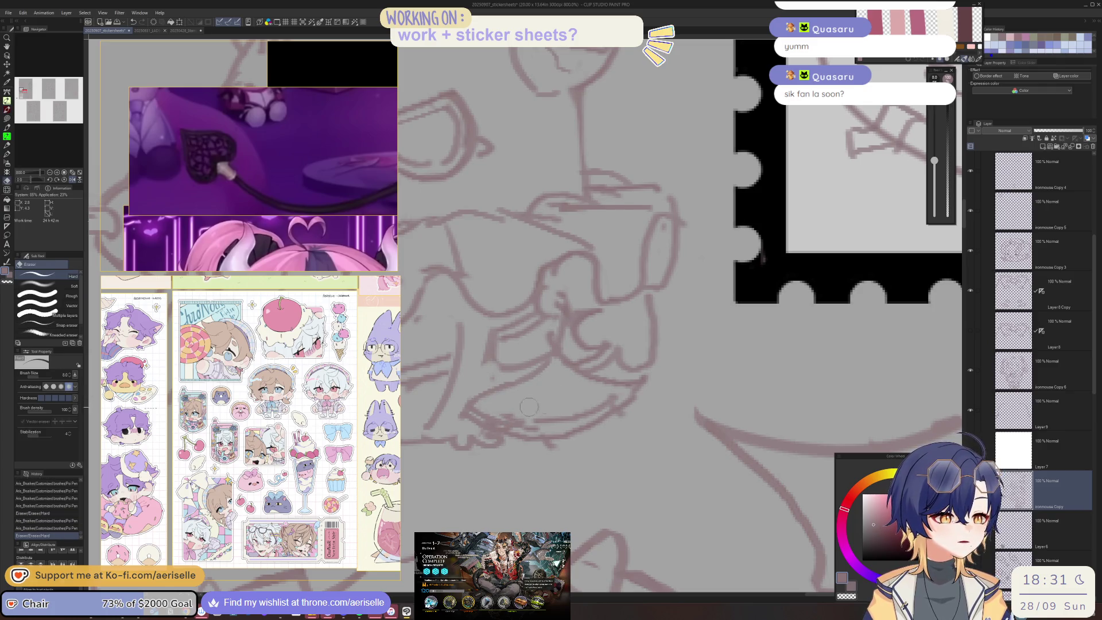
{"action": "scroll", "coordinate": [574, 345], "scroll_direction": "up", "scroll_amount": 3}
{"action": "scroll", "coordinate": [575, 345], "scroll_direction": "down", "scroll_amount": 5}
{"action": "scroll", "coordinate": [629, 358], "scroll_direction": "up", "scroll_amount": 5}
{"action": "key", "text": "bracketleft"}
{"action": "key", "text": "bracketleft"}
{"action": "key", "text": "bracketleft"}
{"action": "mouse_move", "coordinate": [646, 333]}
{"action": "left_mouse_down"}
{"action": "mouse_move", "coordinate": [571, 359]}
{"action": "mouse_move", "coordinate": [660, 374]}
{"action": "mouse_move", "coordinate": [642, 373]}
{"action": "left_mouse_up"}
{"action": "key", "text": "p"}
{"action": "key", "text": "ctrl+z"}
{"action": "mouse_move", "coordinate": [701, 347]}
{"action": "left_mouse_down"}
{"action": "mouse_move", "coordinate": [652, 371]}
{"action": "mouse_move", "coordinate": [635, 372]}
{"action": "mouse_move", "coordinate": [677, 344]}
{"action": "mouse_move", "coordinate": [616, 365]}
{"action": "mouse_move", "coordinate": [623, 390]}
{"action": "left_mouse_up"}
{"action": "key", "text": "e"}
{"action": "scroll", "coordinate": [666, 350], "scroll_direction": "down", "scroll_amount": 5}
{"action": "scroll", "coordinate": [621, 353], "scroll_direction": "up", "scroll_amount": 5}
{"action": "key", "text": "p"}
{"action": "scroll", "coordinate": [623, 390], "scroll_direction": "down", "scroll_amount": 5}
{"action": "scroll", "coordinate": [589, 343], "scroll_direction": "up", "scroll_amount": 5}
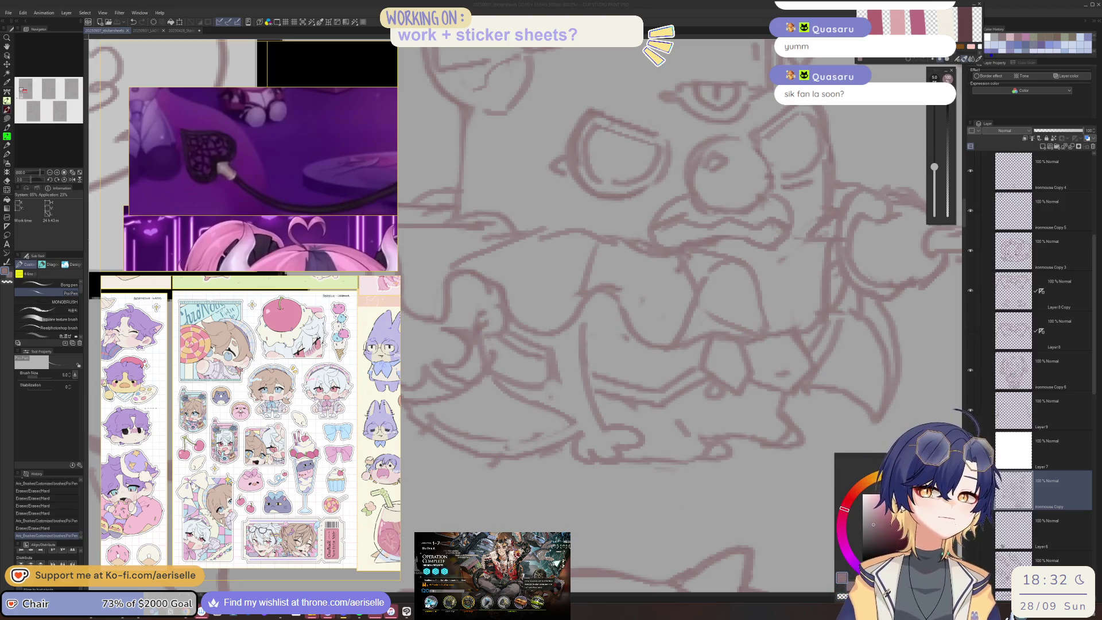
Raise the stamp layer's luminosity to 54 so its black frame around the cake turns grey
{"action": "left_click", "coordinate": [447, 59]}
{"action": "scroll", "coordinate": [516, 292], "scroll_direction": "down", "scroll_amount": 8}
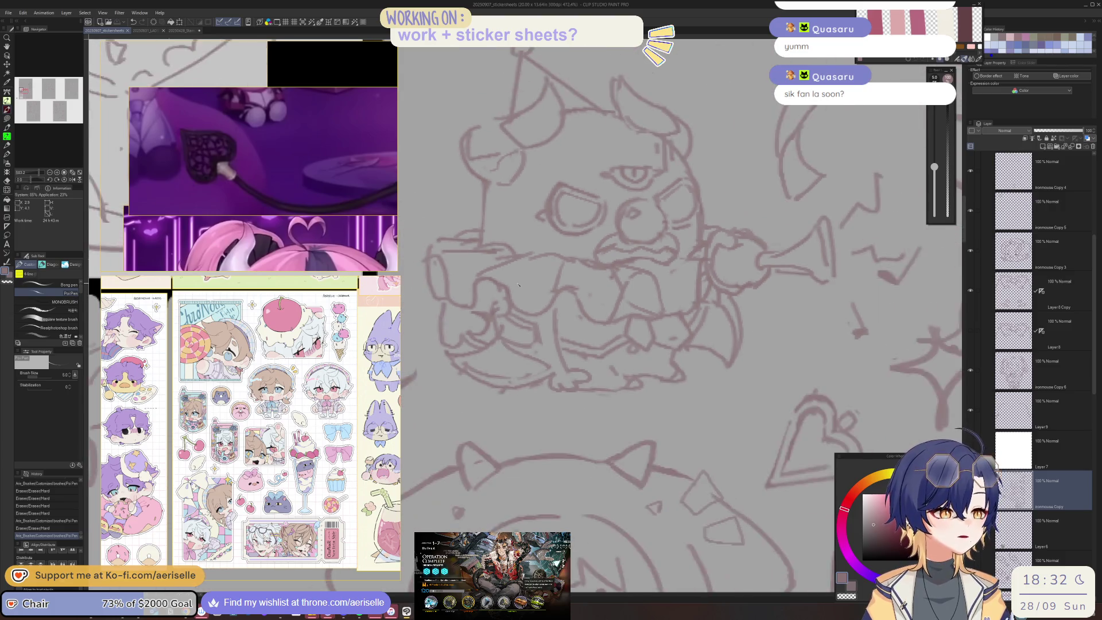
{"action": "scroll", "coordinate": [548, 326], "scroll_direction": "down", "scroll_amount": 3}
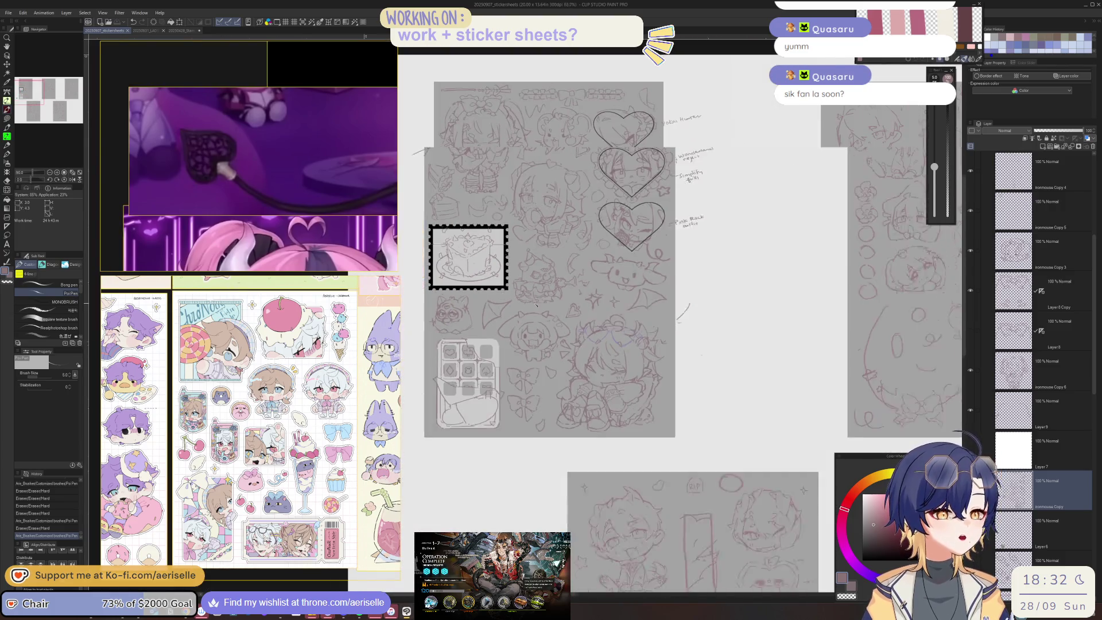
{"action": "key", "text": "o"}
{"action": "scroll", "coordinate": [516, 253], "scroll_direction": "up", "scroll_amount": 2}
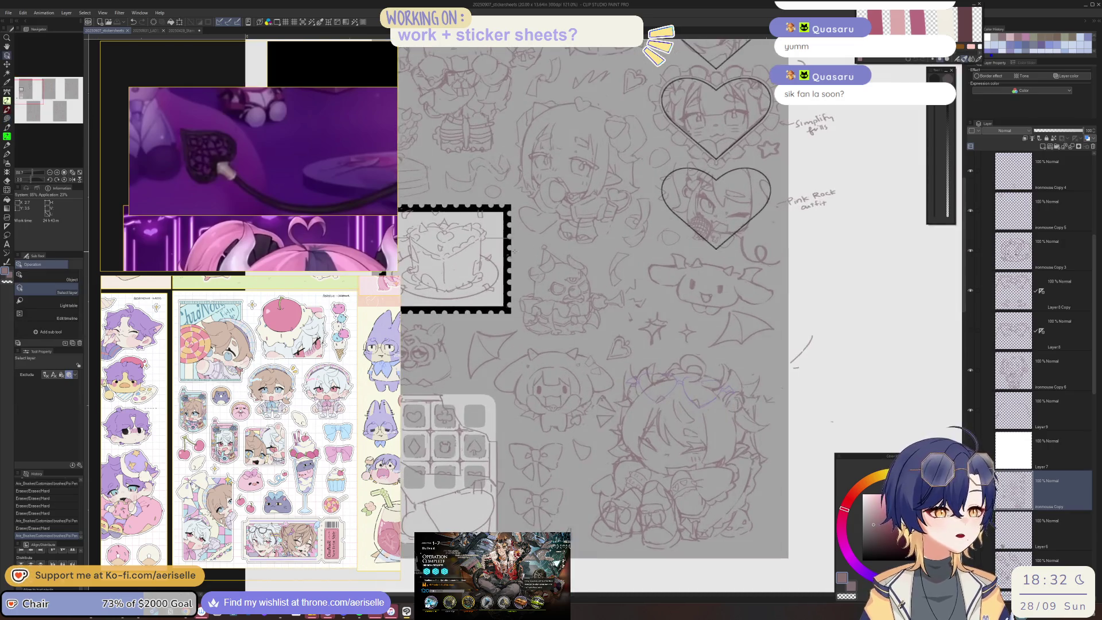
{"action": "scroll", "coordinate": [506, 251], "scroll_direction": "down", "scroll_amount": 3}
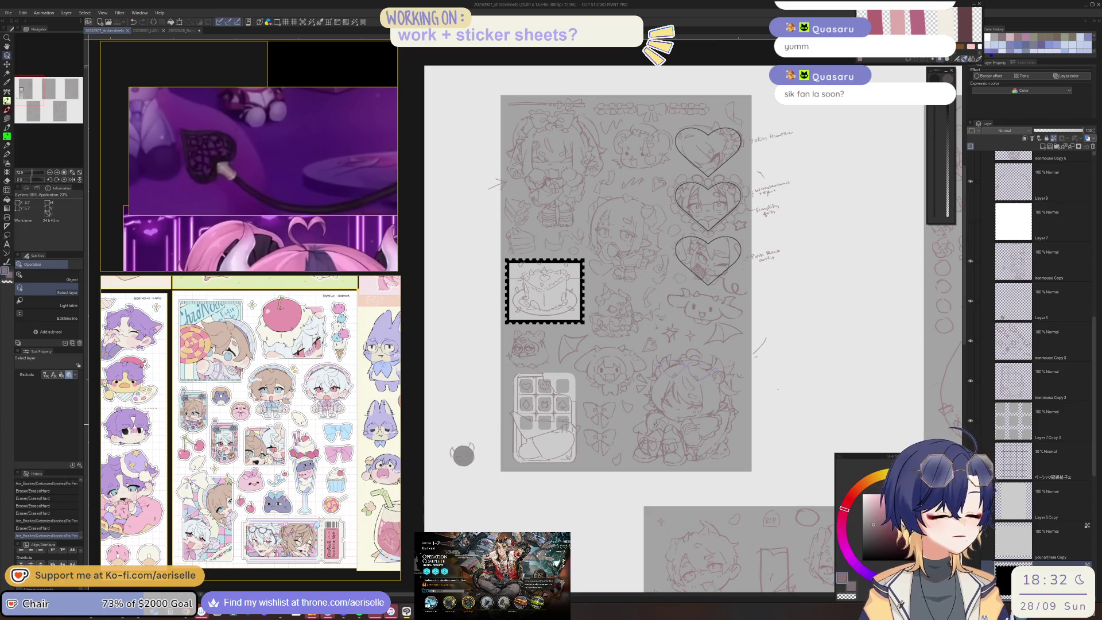
{"action": "key", "text": "ctrl+u"}
{"action": "left_click", "coordinate": [638, 494]}
{"action": "left_click_drag", "start_coordinate": [638, 494], "coordinate": [664, 492]}
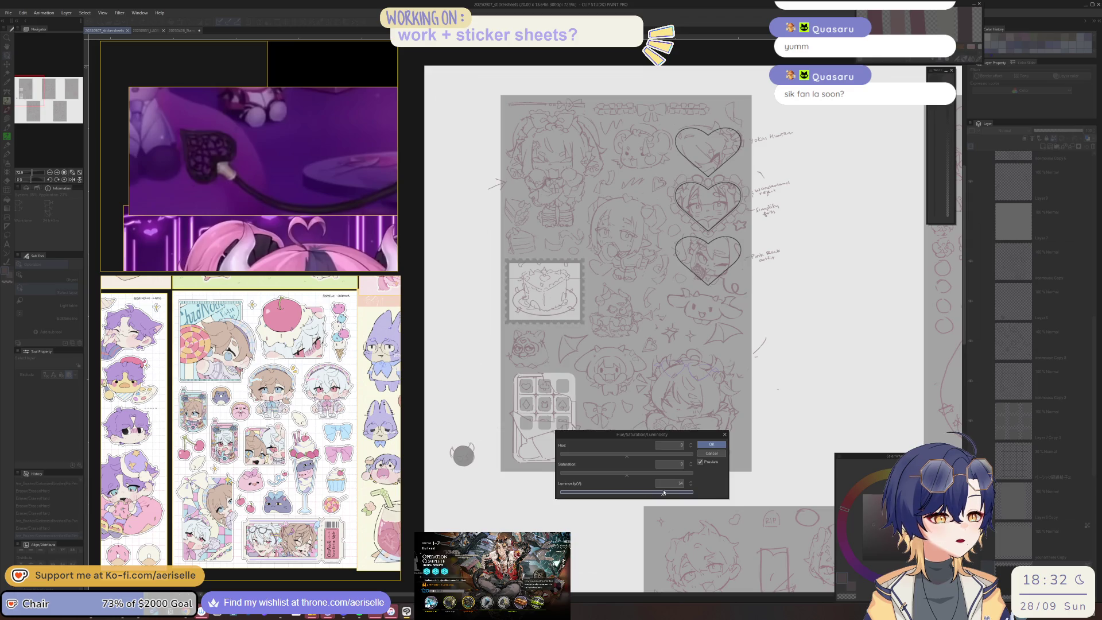
{"action": "left_click", "coordinate": [712, 444]}
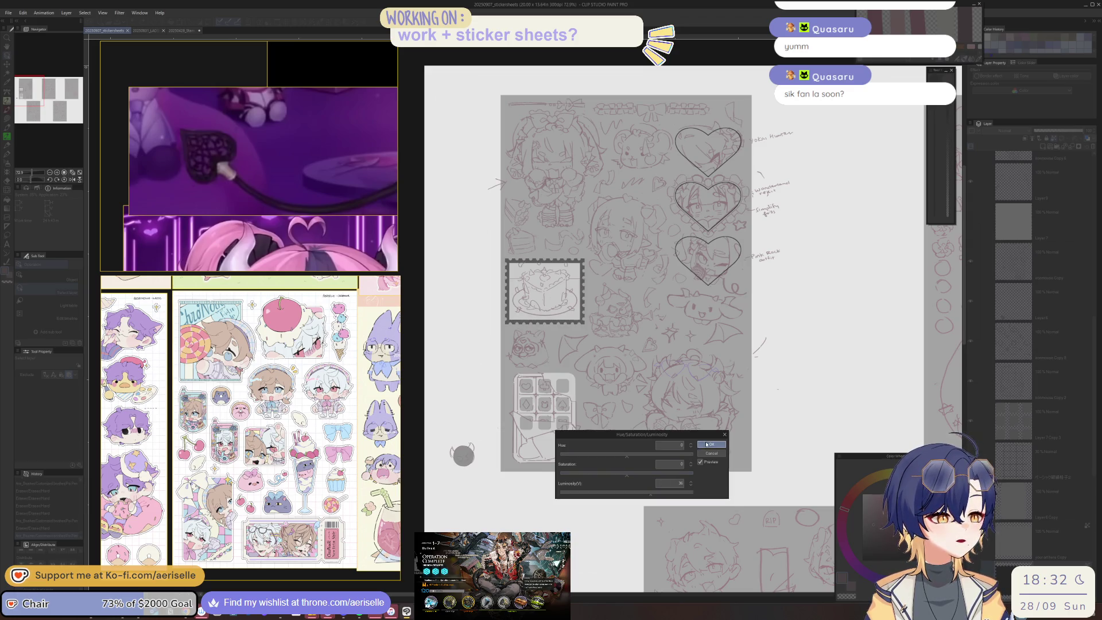
{"action": "left_click_drag", "start_coordinate": [785, 381], "coordinate": [772, 386]}
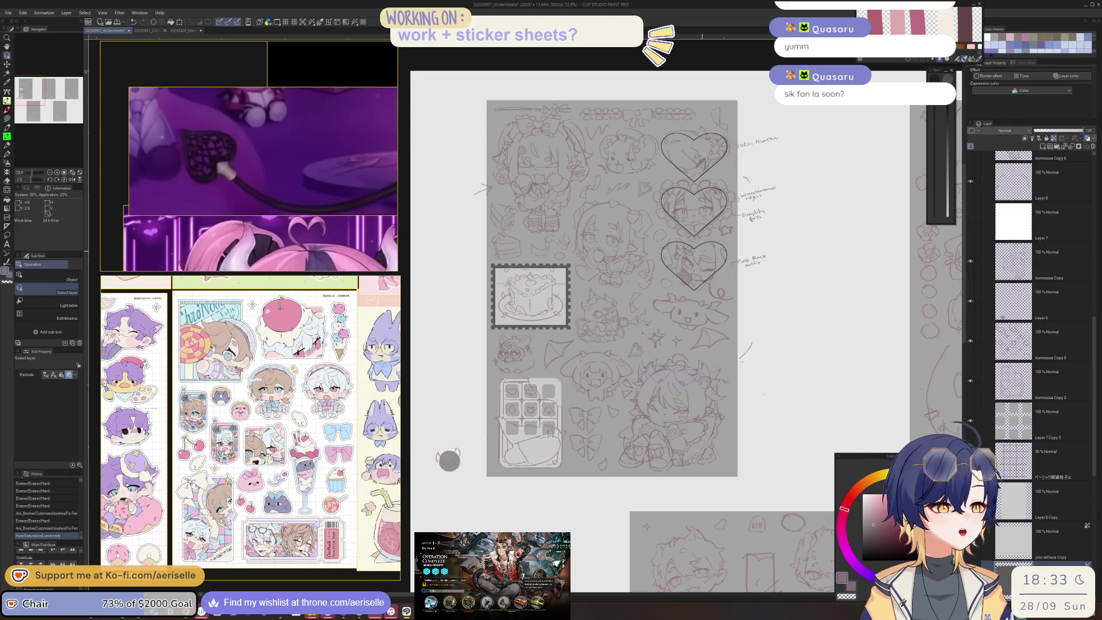
On the ironmouse Copy 5 layer, erase lines inside the lower heart and discard a trial curve
{"action": "scroll", "coordinate": [634, 278], "scroll_direction": "up", "scroll_amount": 3}
{"action": "left_click", "coordinate": [642, 297]}
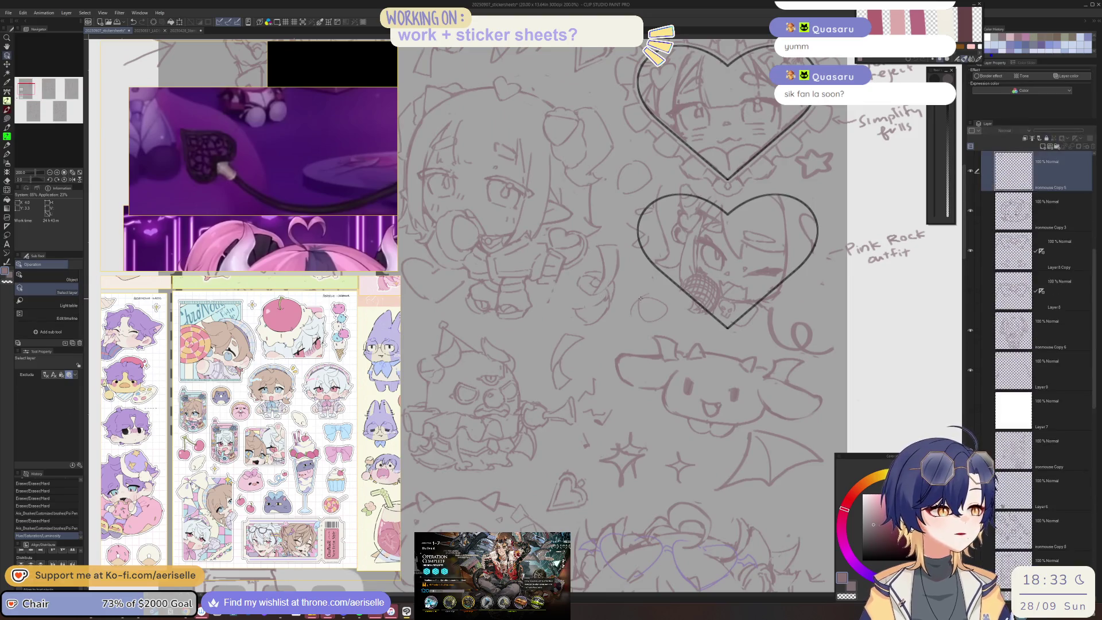
{"action": "key", "text": "e"}
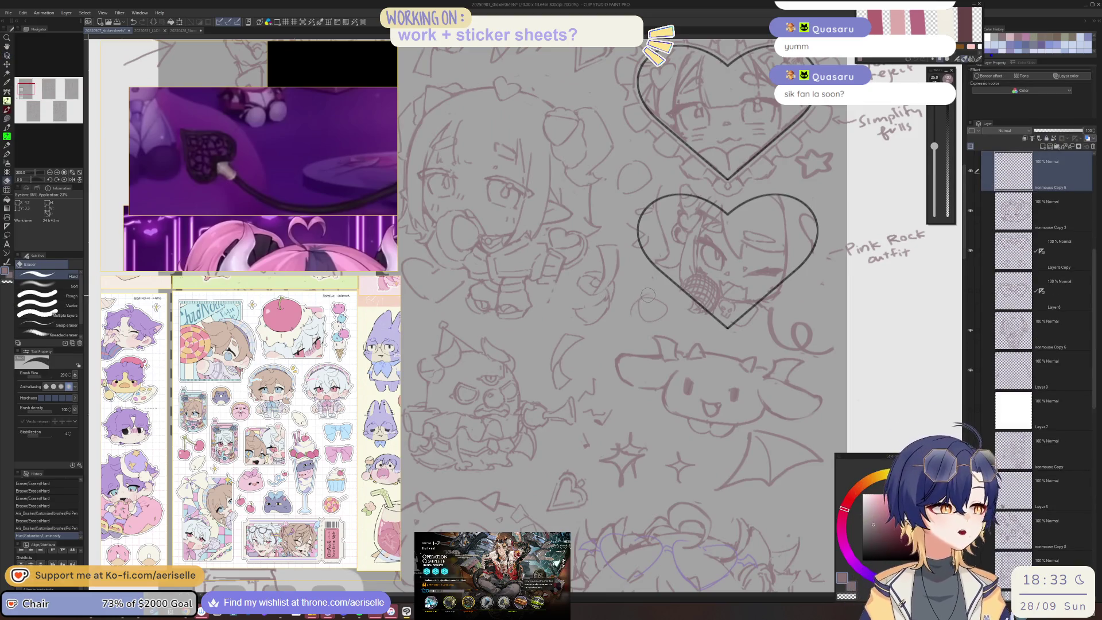
{"action": "scroll", "coordinate": [649, 316], "scroll_direction": "up", "scroll_amount": 2}
{"action": "key", "text": "p"}
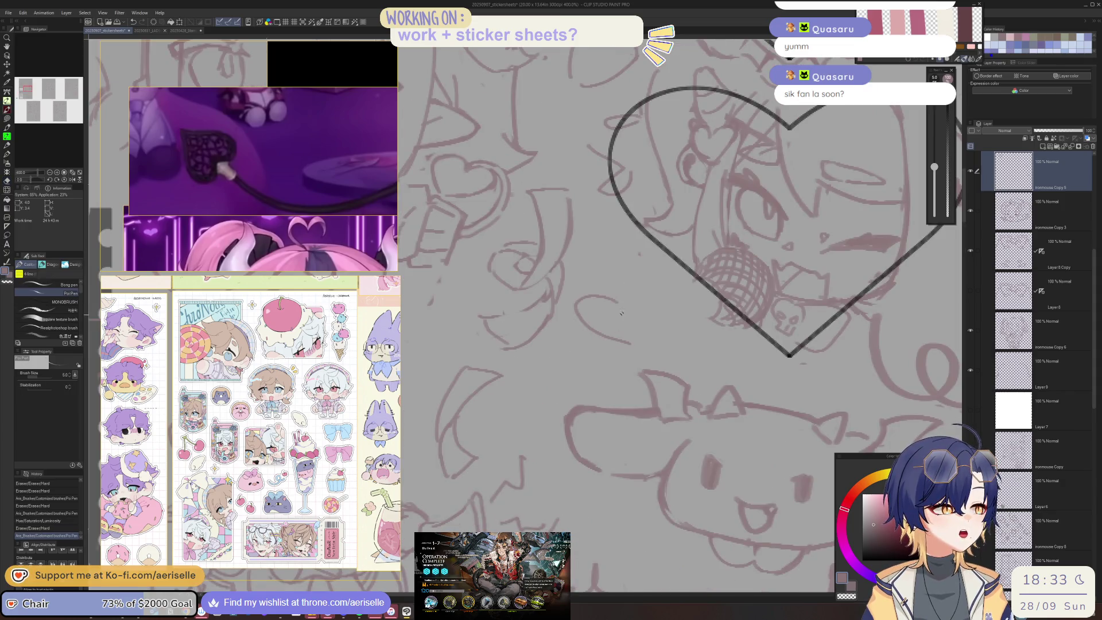
{"action": "scroll", "coordinate": [637, 287], "scroll_direction": "down", "scroll_amount": 3}
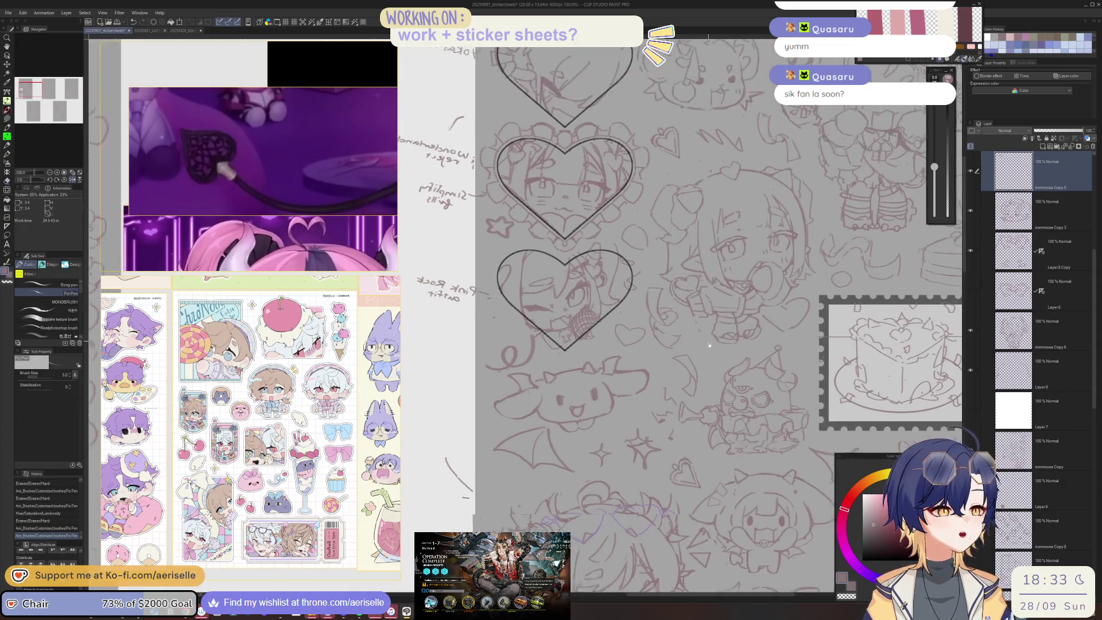
{"action": "key", "text": "e"}
{"action": "mouse_move", "coordinate": [634, 367]}
{"action": "left_mouse_down"}
{"action": "mouse_move", "coordinate": [666, 370]}
{"action": "mouse_move", "coordinate": [626, 408]}
{"action": "left_mouse_up"}
{"action": "scroll", "coordinate": [653, 365], "scroll_direction": "up", "scroll_amount": 3}
{"action": "key", "text": "p"}
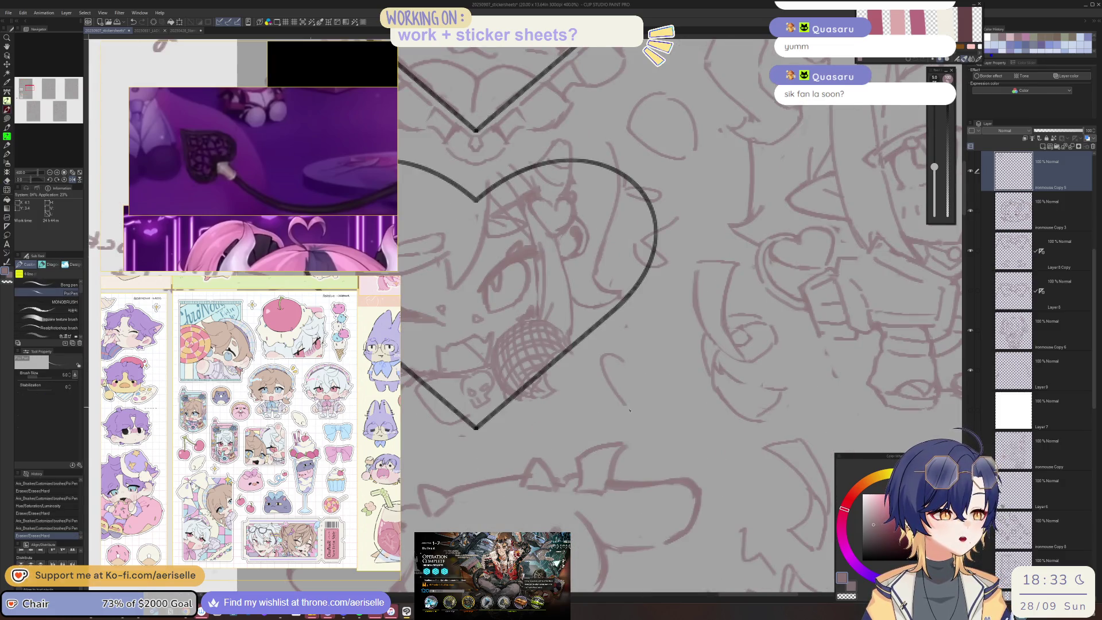
{"action": "key", "text": "ctrl+z"}
{"action": "mouse_move", "coordinate": [623, 363]}
{"action": "left_mouse_down"}
{"action": "mouse_move", "coordinate": [603, 379]}
{"action": "mouse_move", "coordinate": [626, 408]}
{"action": "mouse_move", "coordinate": [670, 400]}
{"action": "mouse_move", "coordinate": [637, 421]}
{"action": "left_mouse_up"}
{"action": "key", "text": "ctrl+z"}
Erase a small bit of line and add two short pen strokes to the chibi sketch
{"action": "scroll", "coordinate": [638, 421], "scroll_direction": "down", "scroll_amount": 5}
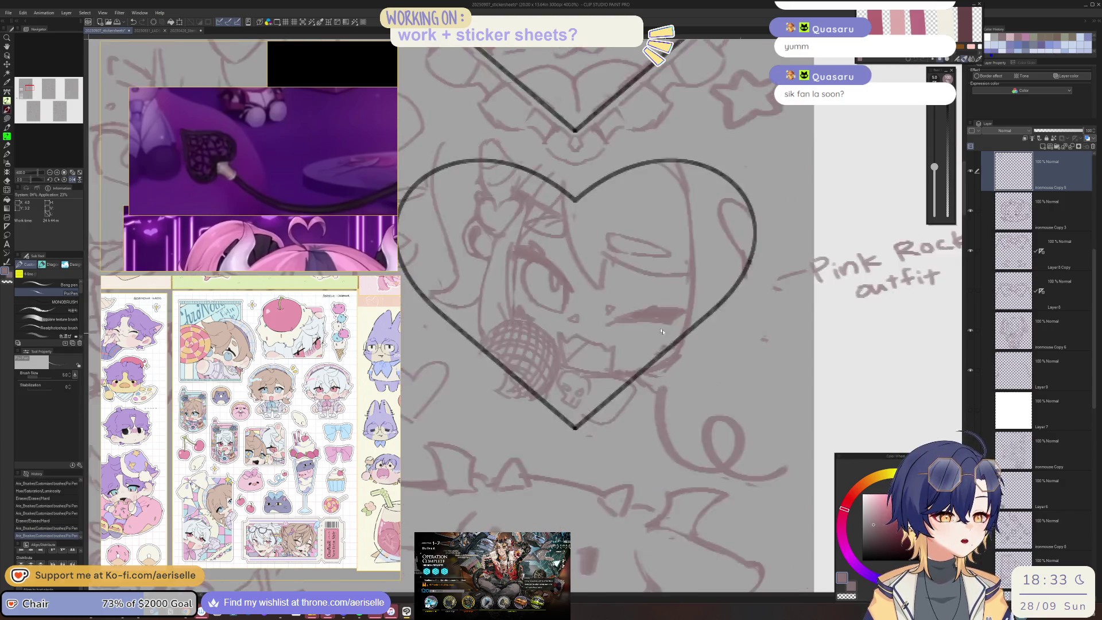
{"action": "scroll", "coordinate": [604, 317], "scroll_direction": "up", "scroll_amount": 2}
{"action": "key", "text": "e"}
{"action": "mouse_move", "coordinate": [604, 318]}
{"action": "left_mouse_down"}
{"action": "mouse_move", "coordinate": [614, 327]}
{"action": "mouse_move", "coordinate": [603, 318]}
{"action": "left_mouse_up"}
{"action": "key", "text": "p"}
{"action": "key", "text": "ctrl+z"}
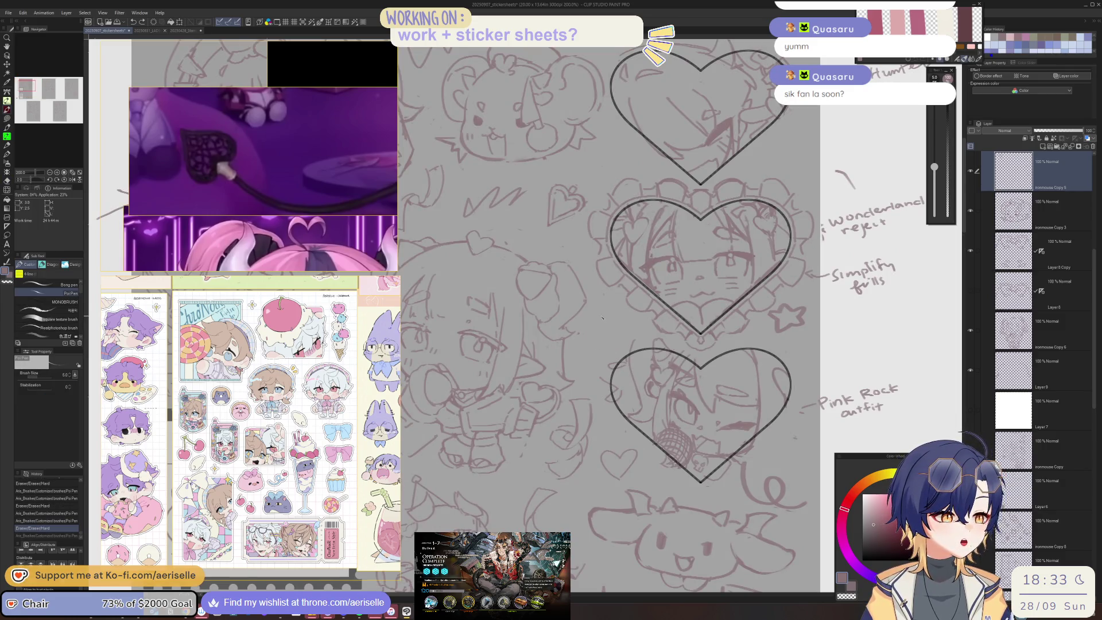
{"action": "key", "text": "ctrl+y"}
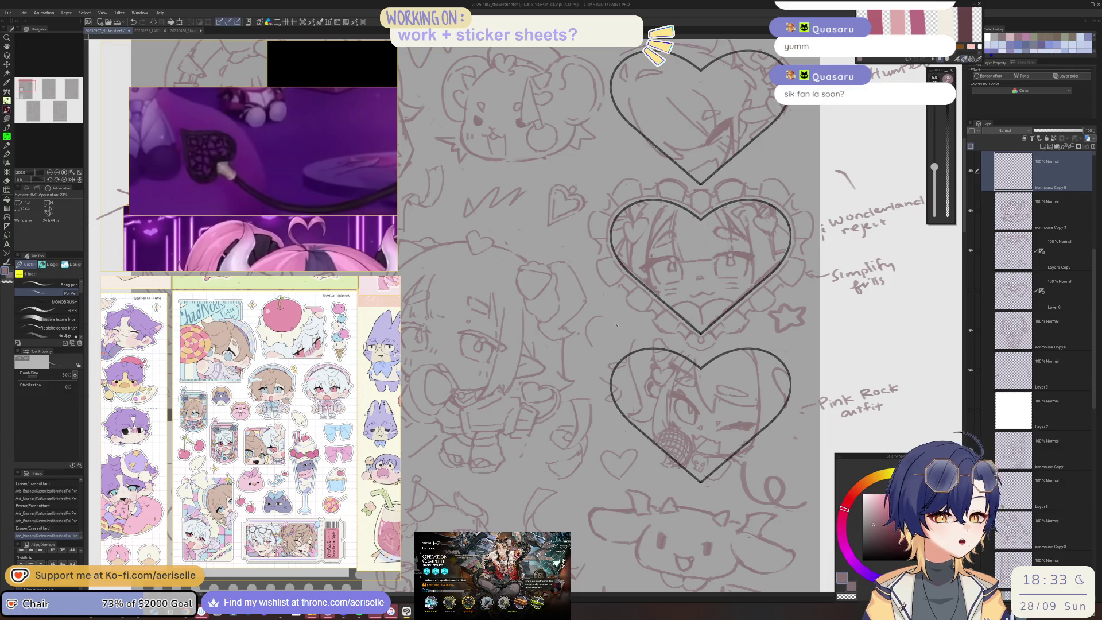
{"action": "mouse_move", "coordinate": [612, 326]}
{"action": "left_mouse_down"}
{"action": "mouse_move", "coordinate": [610, 344]}
{"action": "mouse_move", "coordinate": [571, 336]}
{"action": "left_mouse_up"}
{"action": "key", "text": "e"}
{"action": "scroll", "coordinate": [607, 325], "scroll_direction": "up", "scroll_amount": 2}
{"action": "key", "text": "p"}
{"action": "left_click_drag", "start_coordinate": [603, 295], "coordinate": [627, 348]}
Centre the hearts column on screen and add a tiny pen stroke to the sketch
{"action": "scroll", "coordinate": [626, 321], "scroll_direction": "down", "scroll_amount": 2}
{"action": "scroll", "coordinate": [626, 324], "scroll_direction": "down", "scroll_amount": 2}
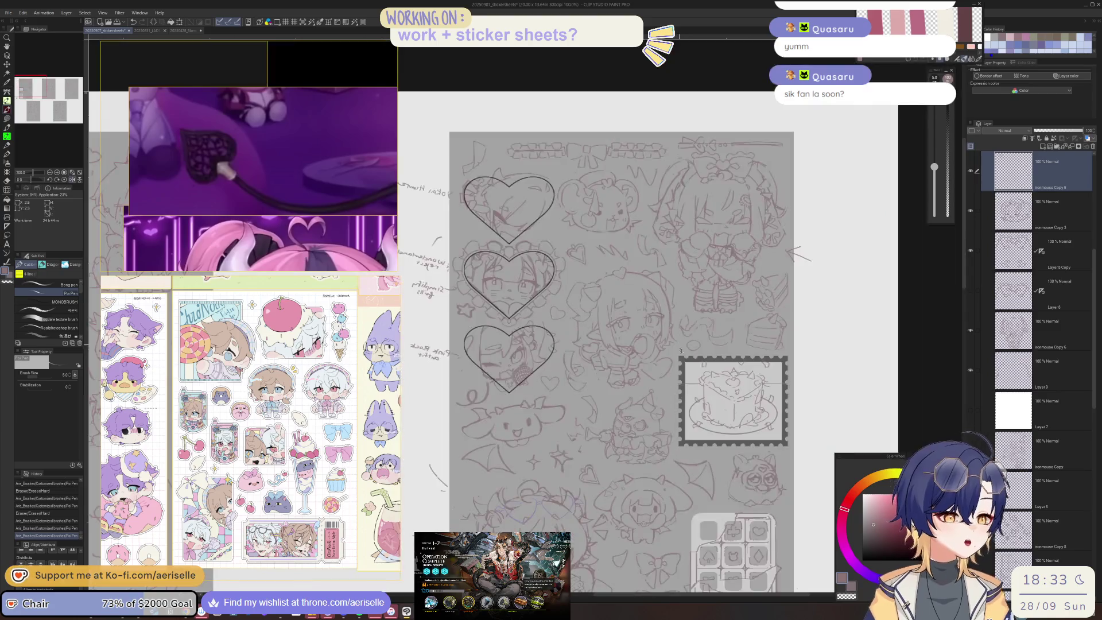
{"action": "scroll", "coordinate": [625, 327], "scroll_direction": "left", "scroll_amount": 5}
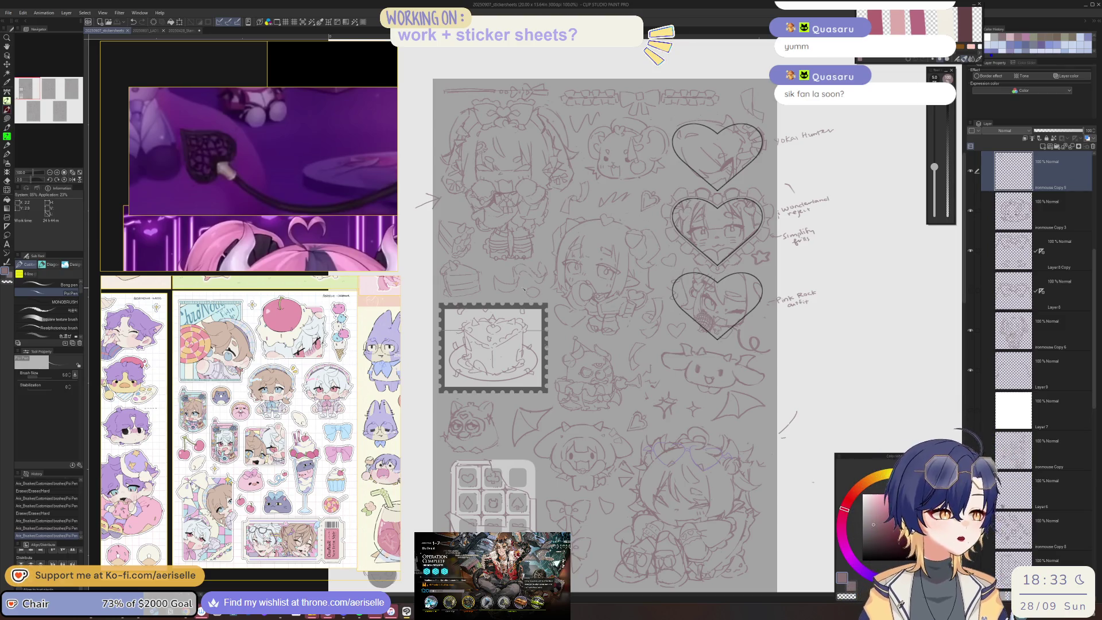
{"action": "scroll", "coordinate": [525, 284], "scroll_direction": "up", "scroll_amount": 2}
{"action": "key", "text": "e"}
{"action": "scroll", "coordinate": [529, 300], "scroll_direction": "up", "scroll_amount": 1}
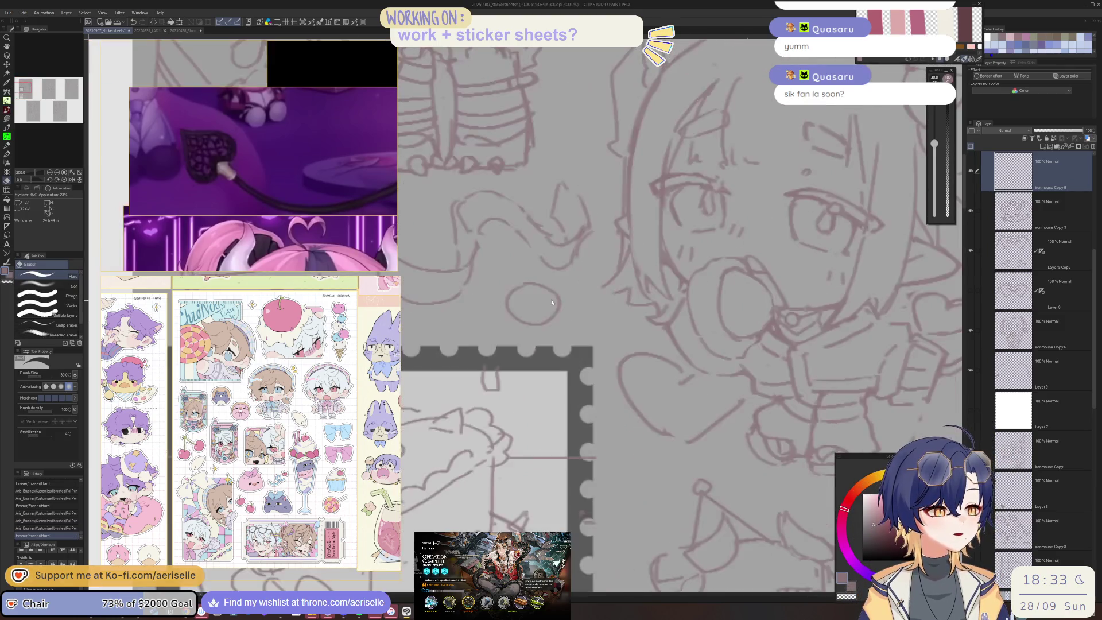
{"action": "key", "text": "u"}
{"action": "scroll", "coordinate": [631, 287], "scroll_direction": "down", "scroll_amount": 3}
{"action": "left_click_drag", "start_coordinate": [695, 274], "coordinate": [549, 212]}
{"action": "key", "text": "e"}
{"action": "mouse_move", "coordinate": [519, 383]}
{"action": "left_mouse_down"}
{"action": "mouse_move", "coordinate": [638, 365]}
{"action": "mouse_move", "coordinate": [569, 398]}
{"action": "left_mouse_up"}
{"action": "mouse_move", "coordinate": [627, 363]}
{"action": "left_mouse_down"}
{"action": "mouse_move", "coordinate": [636, 398]}
{"action": "mouse_move", "coordinate": [624, 361]}
{"action": "left_mouse_up"}
{"action": "scroll", "coordinate": [625, 360], "scroll_direction": "up", "scroll_amount": 3}
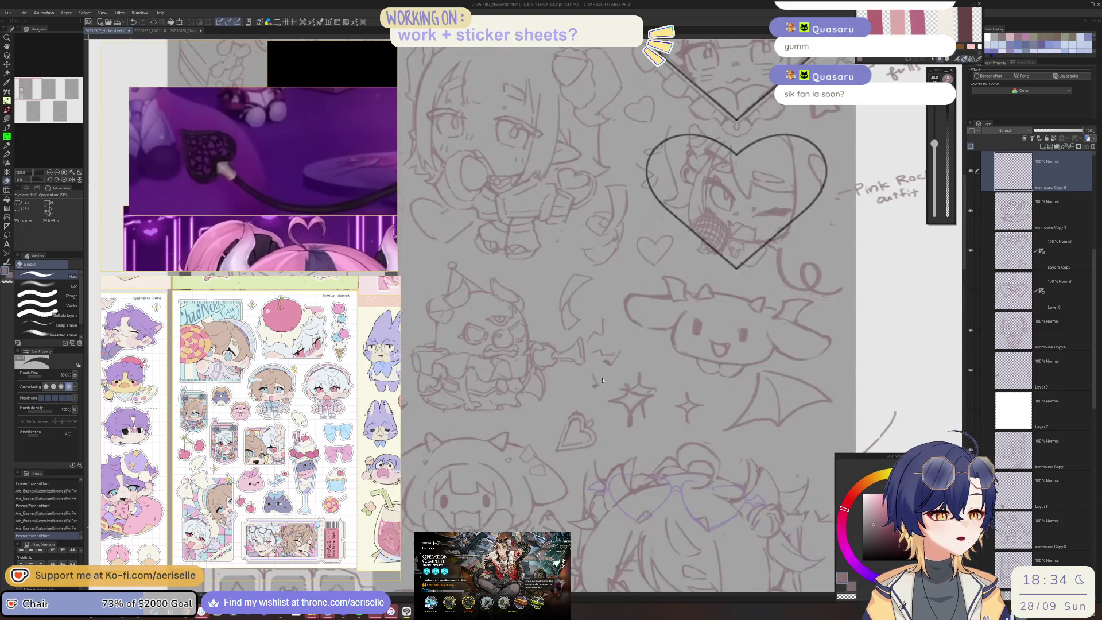
{"action": "key", "text": "p"}
{"action": "left_click_drag", "start_coordinate": [575, 404], "coordinate": [642, 383]}
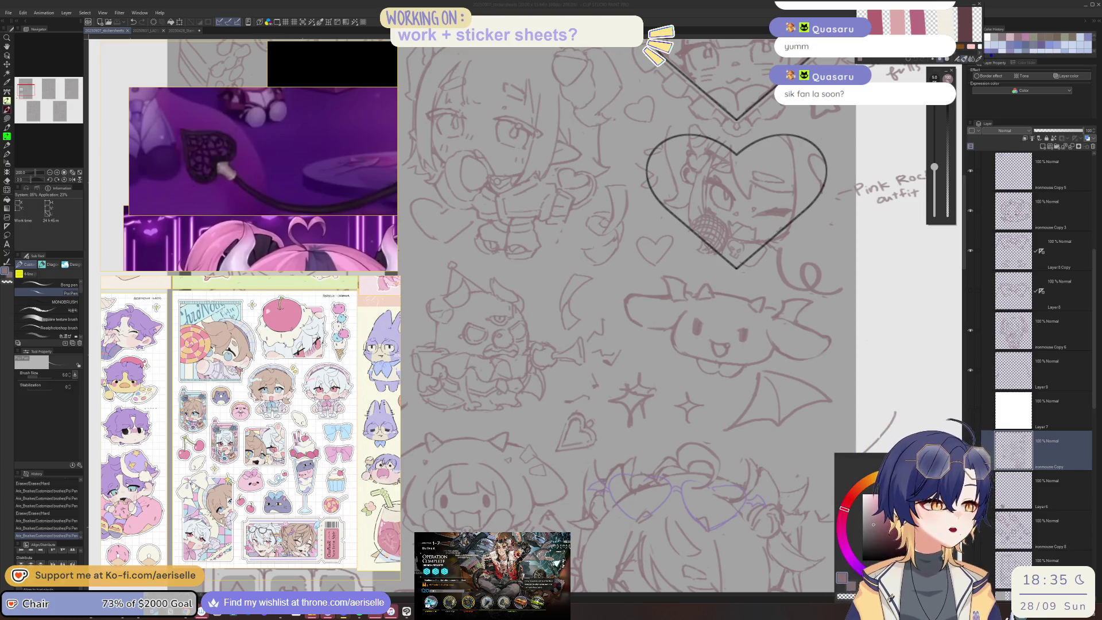
Redraw a small line in the sketch and erase a stray stroke
{"action": "left_click", "coordinate": [569, 312]}
{"action": "key", "text": "ctrl+shift"}
{"action": "left_click_drag", "start_coordinate": [569, 311], "coordinate": [598, 270]}
{"action": "left_click_drag", "start_coordinate": [594, 274], "coordinate": [599, 268]}
{"action": "scroll", "coordinate": [598, 268], "scroll_direction": "down", "scroll_amount": 3}
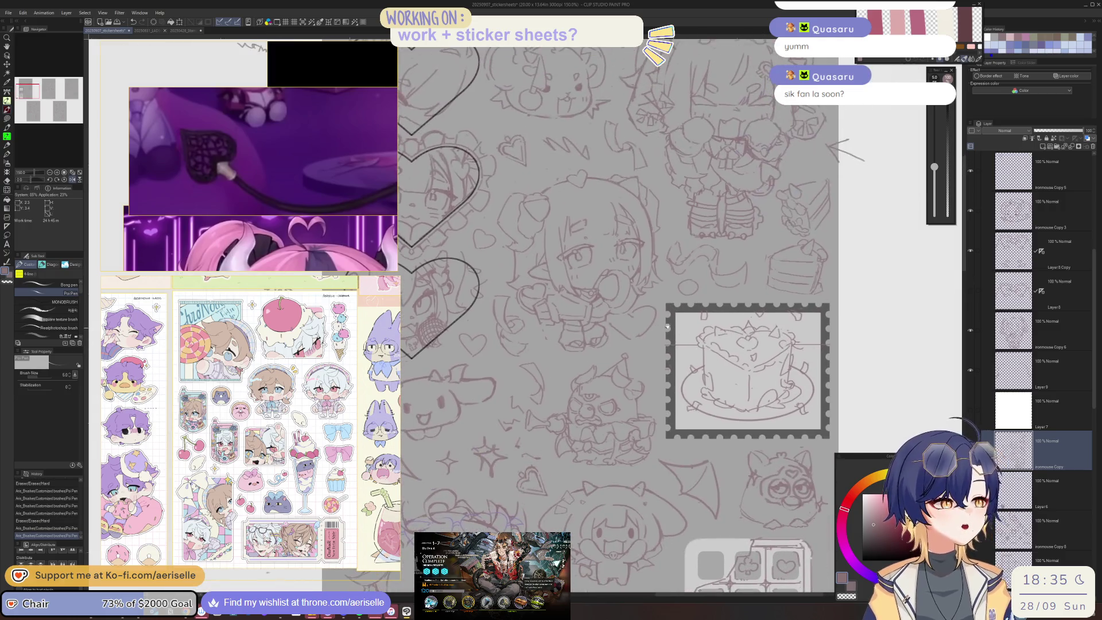
{"action": "key", "text": "e"}
{"action": "mouse_move", "coordinate": [635, 323]}
{"action": "left_mouse_down"}
{"action": "mouse_move", "coordinate": [646, 310]}
{"action": "mouse_move", "coordinate": [619, 335]}
{"action": "mouse_move", "coordinate": [622, 317]}
{"action": "left_mouse_up"}
{"action": "key", "text": "p"}
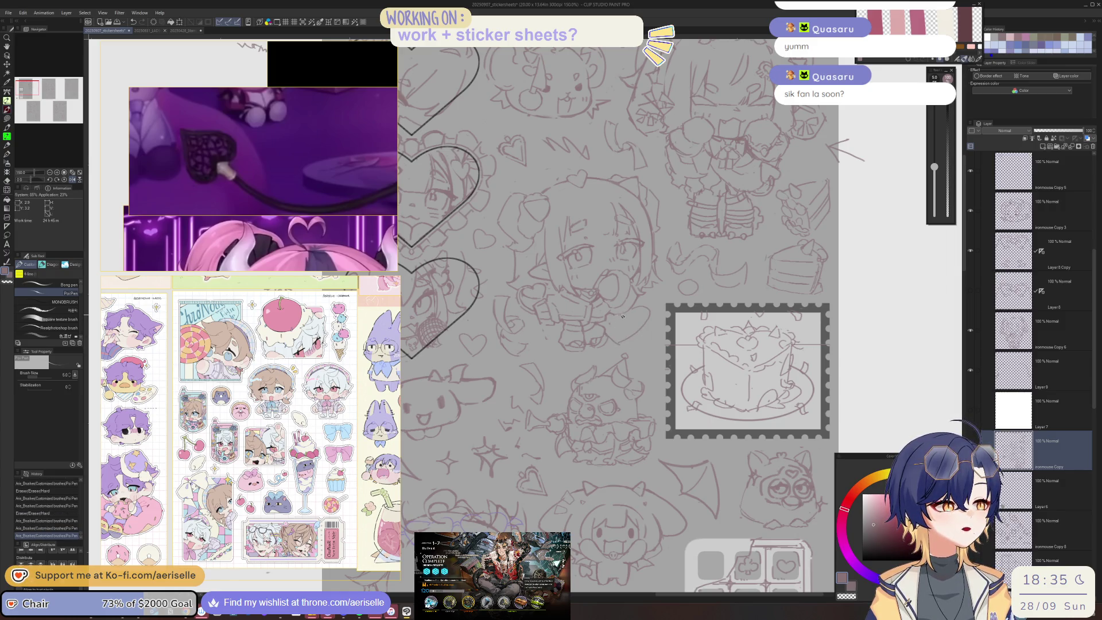
Check the drawing with the canvas mirrored horizontally, then restore the normal view
{"action": "key", "text": "h"}
{"action": "scroll", "coordinate": [603, 276], "scroll_direction": "up", "scroll_amount": 3}
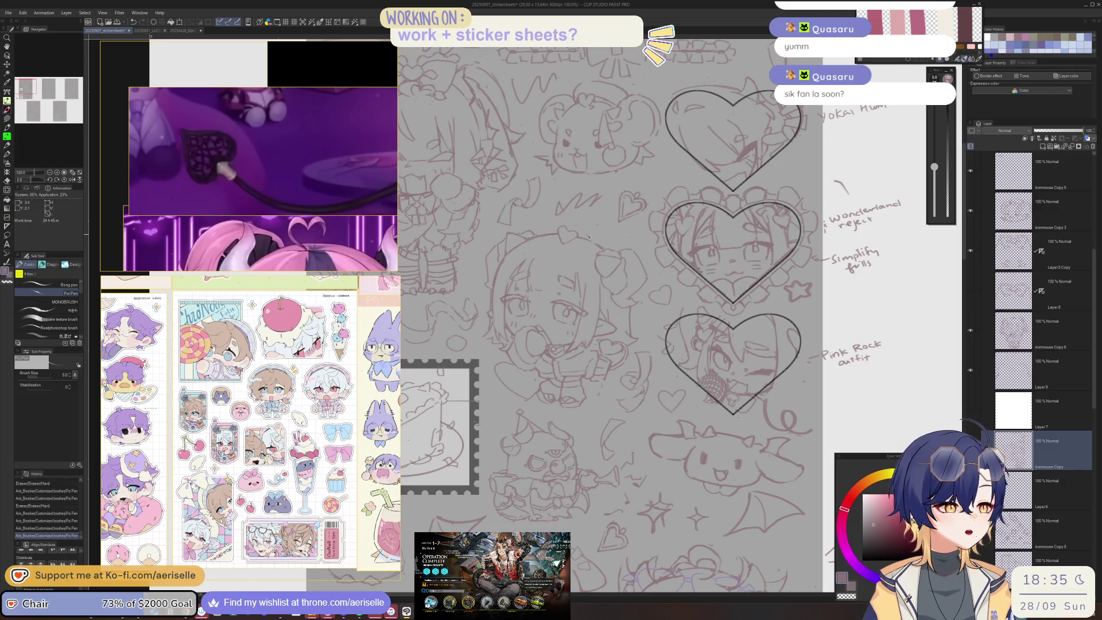
{"action": "left_click_drag", "start_coordinate": [573, 223], "coordinate": [583, 224]}
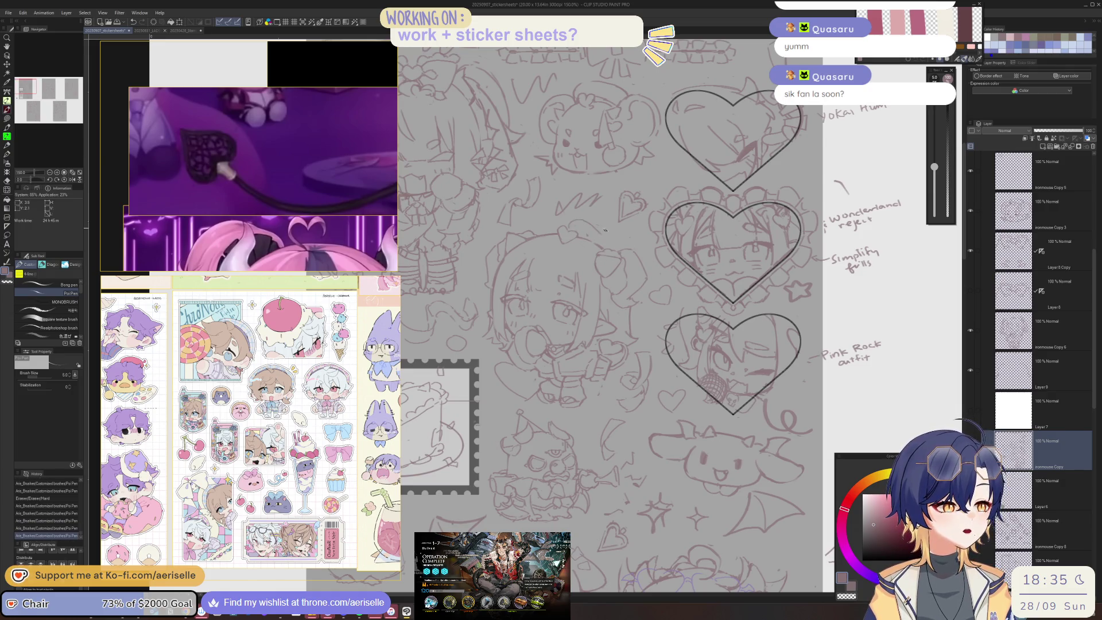
{"action": "key", "text": "h"}
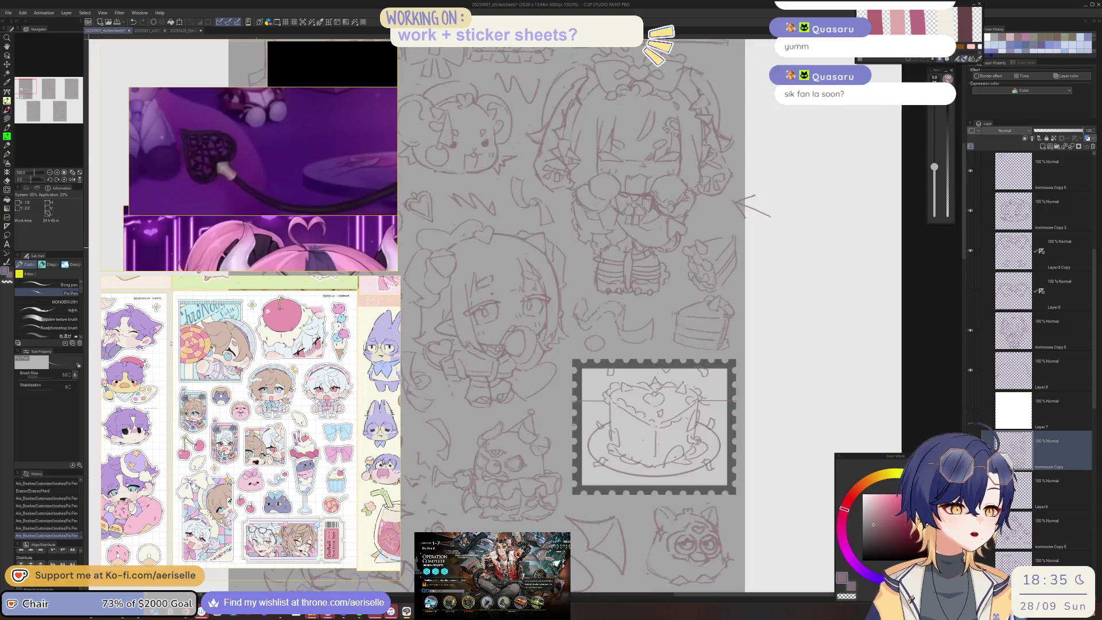
{"action": "left_click_drag", "start_coordinate": [572, 318], "coordinate": [614, 325]}
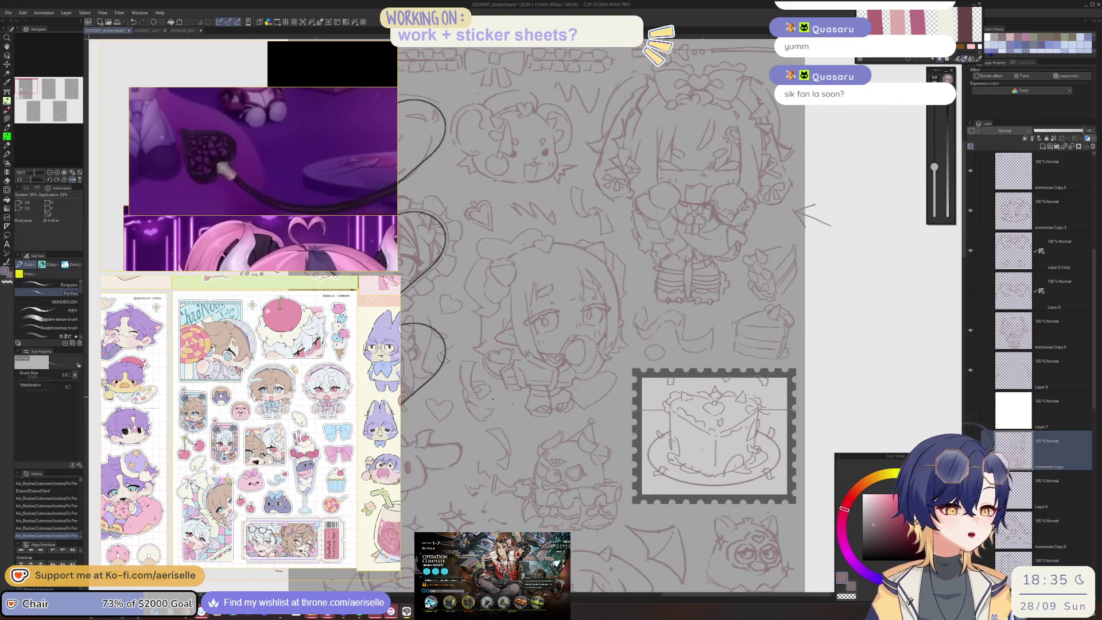
{"action": "left_click_drag", "start_coordinate": [543, 387], "coordinate": [647, 301]}
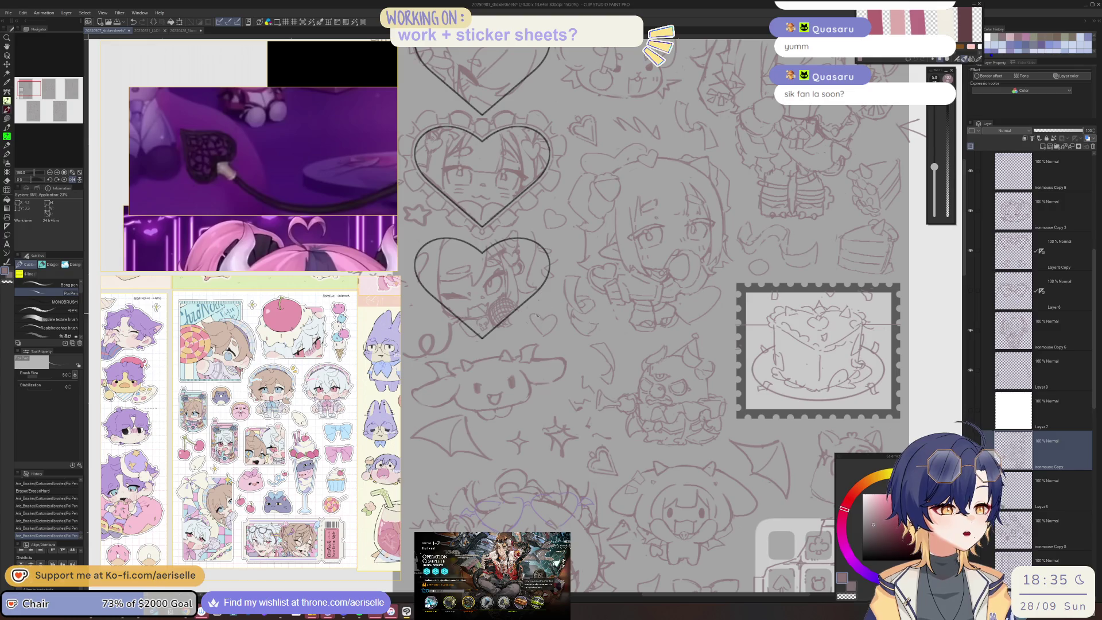
Erase three small marks beside the chibi on the copied layer
{"action": "key", "text": "e"}
{"action": "left_click", "coordinate": [548, 322]}
{"action": "left_click", "coordinate": [547, 328], "text": "ctrl+shift"}
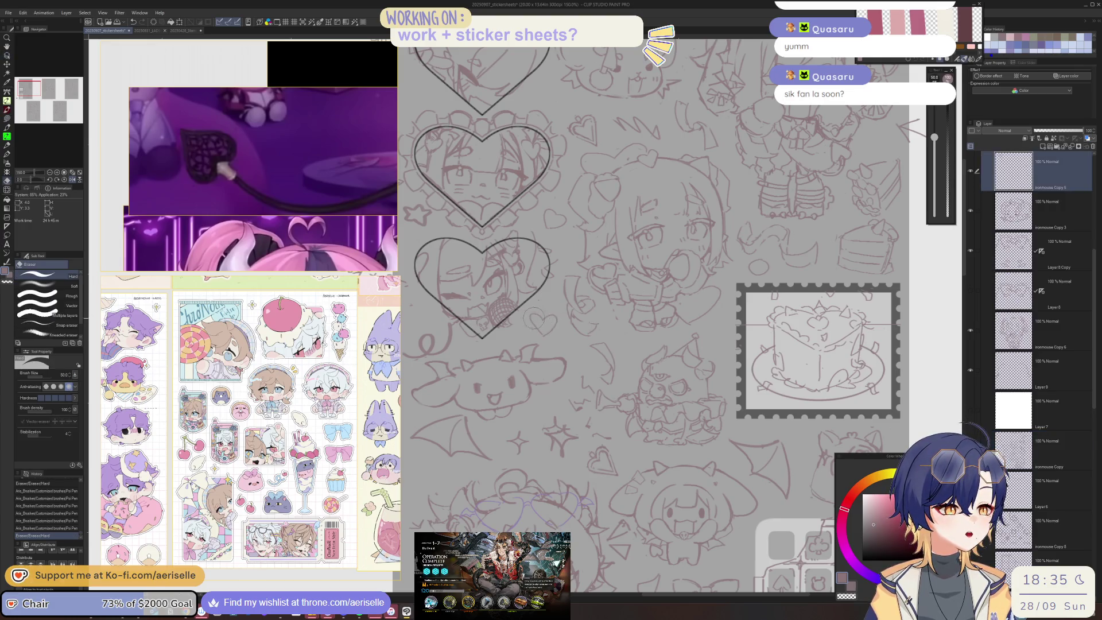
{"action": "left_click", "coordinate": [547, 333]}
Lasso the small doodle beside the chibi and rotate it a quarter turn
{"action": "key", "text": "m"}
{"action": "mouse_move", "coordinate": [567, 323]}
{"action": "left_mouse_down"}
{"action": "mouse_move", "coordinate": [595, 339]}
{"action": "mouse_move", "coordinate": [584, 349]}
{"action": "left_mouse_up"}
{"action": "key", "text": "k"}
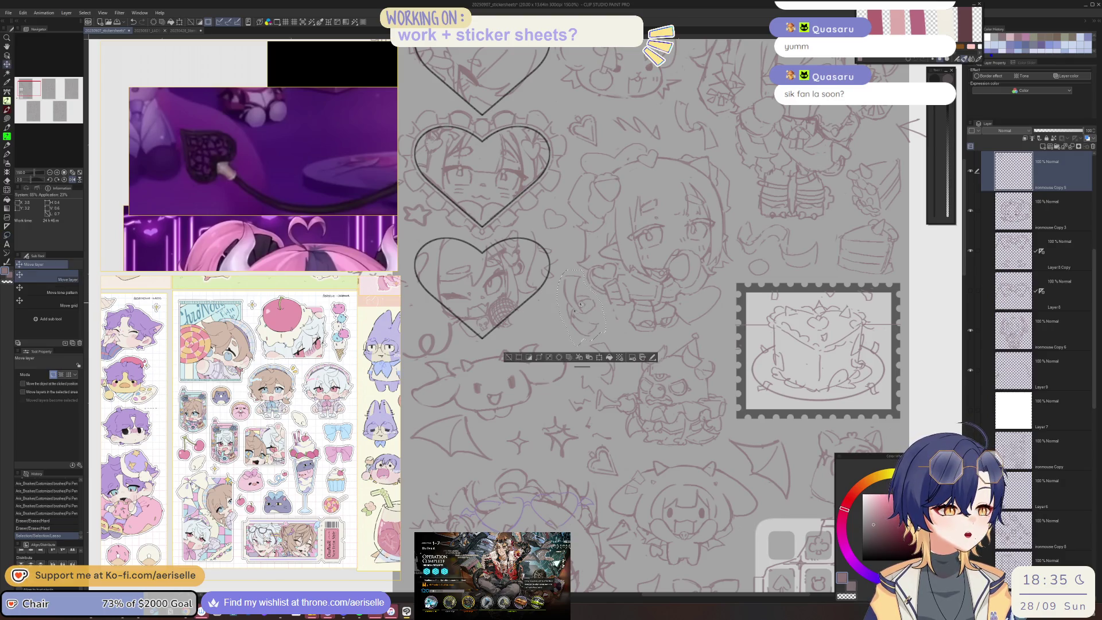
{"action": "key", "text": "o"}
{"action": "left_click", "coordinate": [586, 330]}
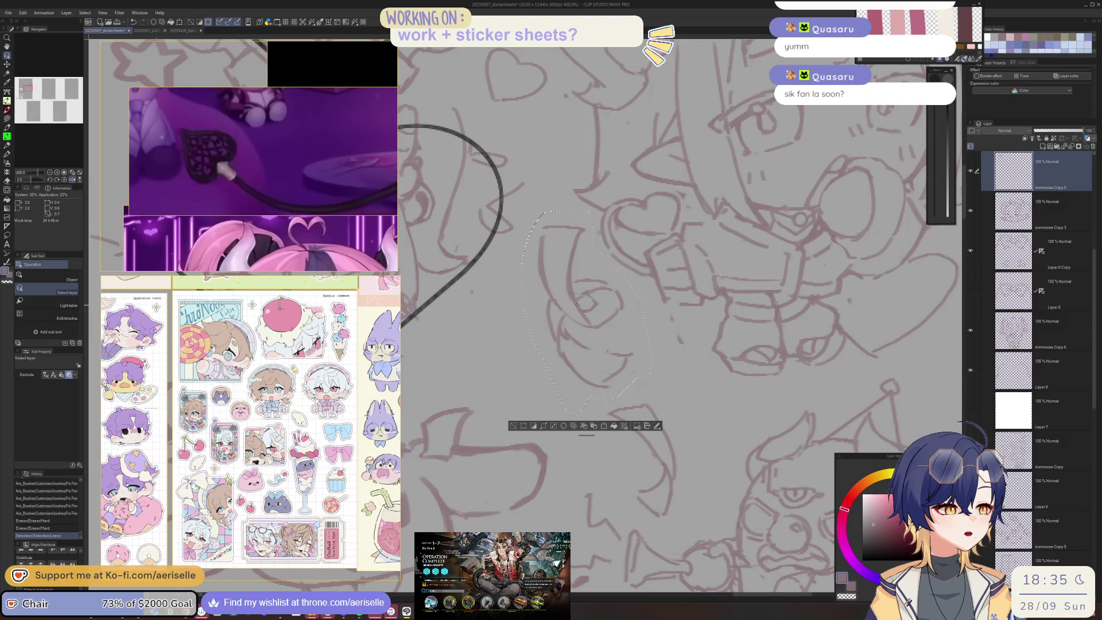
{"action": "left_click", "coordinate": [629, 359]}
{"action": "mouse_move", "coordinate": [614, 344]}
{"action": "left_mouse_down"}
{"action": "mouse_move", "coordinate": [609, 310]}
{"action": "mouse_move", "coordinate": [592, 299]}
{"action": "mouse_move", "coordinate": [577, 330]}
{"action": "left_mouse_up"}
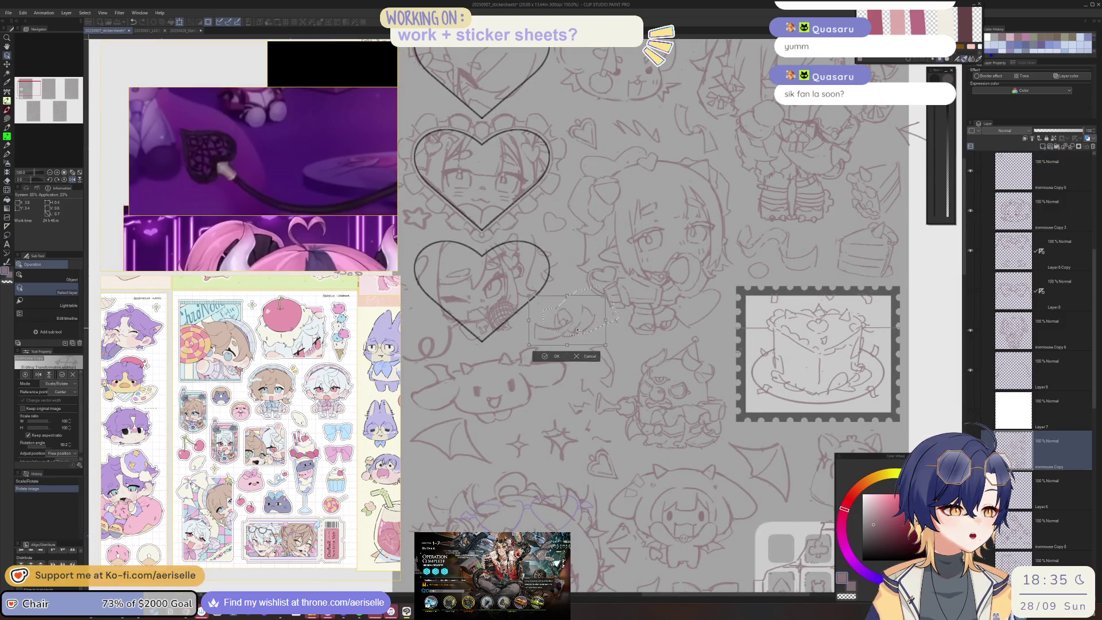
{"action": "left_click", "coordinate": [552, 356]}
{"action": "left_click", "coordinate": [495, 354]}
Lasso a sketch and move it down-left, then deselect
{"action": "scroll", "coordinate": [498, 355], "scroll_direction": "down", "scroll_amount": 5}
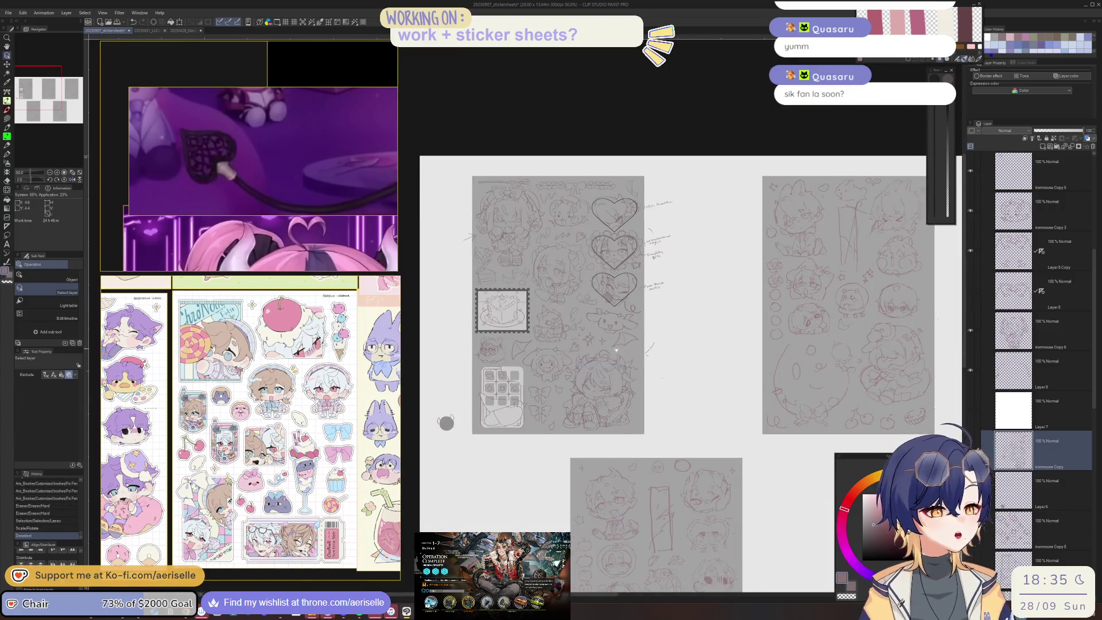
{"action": "scroll", "coordinate": [588, 298], "scroll_direction": "up", "scroll_amount": 5}
{"action": "key", "text": "m"}
{"action": "mouse_move", "coordinate": [579, 331]}
{"action": "left_mouse_down"}
{"action": "mouse_move", "coordinate": [600, 299]}
{"action": "mouse_move", "coordinate": [580, 332]}
{"action": "mouse_move", "coordinate": [511, 344]}
{"action": "left_mouse_up"}
{"action": "key", "text": "k"}
{"action": "key", "text": "ctrl+d"}
Select the 1 Copy layer holding the lower-right chibi
{"action": "scroll", "coordinate": [575, 267], "scroll_direction": "left", "scroll_amount": 3}
{"action": "scroll", "coordinate": [575, 268], "scroll_direction": "up", "scroll_amount": 1}
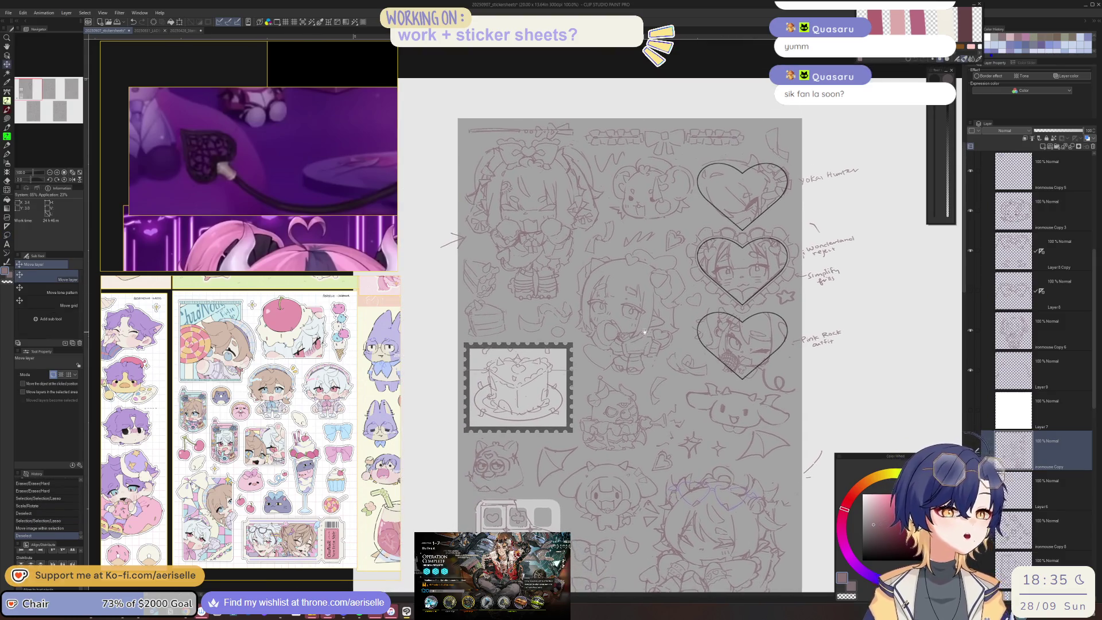
{"action": "scroll", "coordinate": [571, 285], "scroll_direction": "down", "scroll_amount": 3}
{"action": "scroll", "coordinate": [598, 253], "scroll_direction": "right", "scroll_amount": 1}
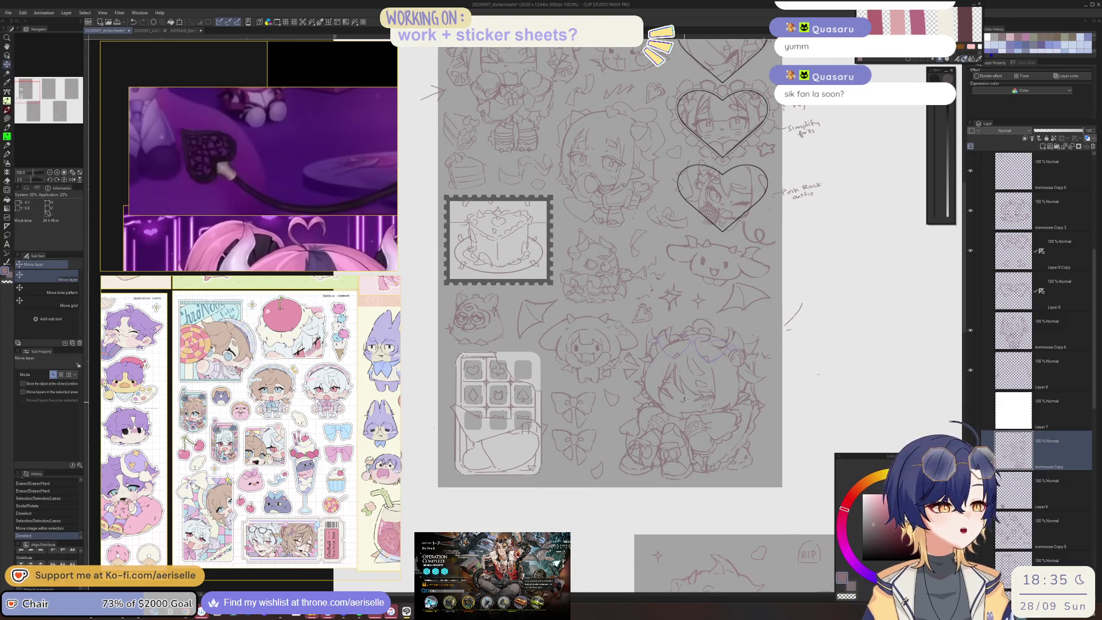
{"action": "scroll", "coordinate": [649, 338], "scroll_direction": "up", "scroll_amount": 2}
{"action": "left_click", "coordinate": [755, 296], "text": "ctrl"}
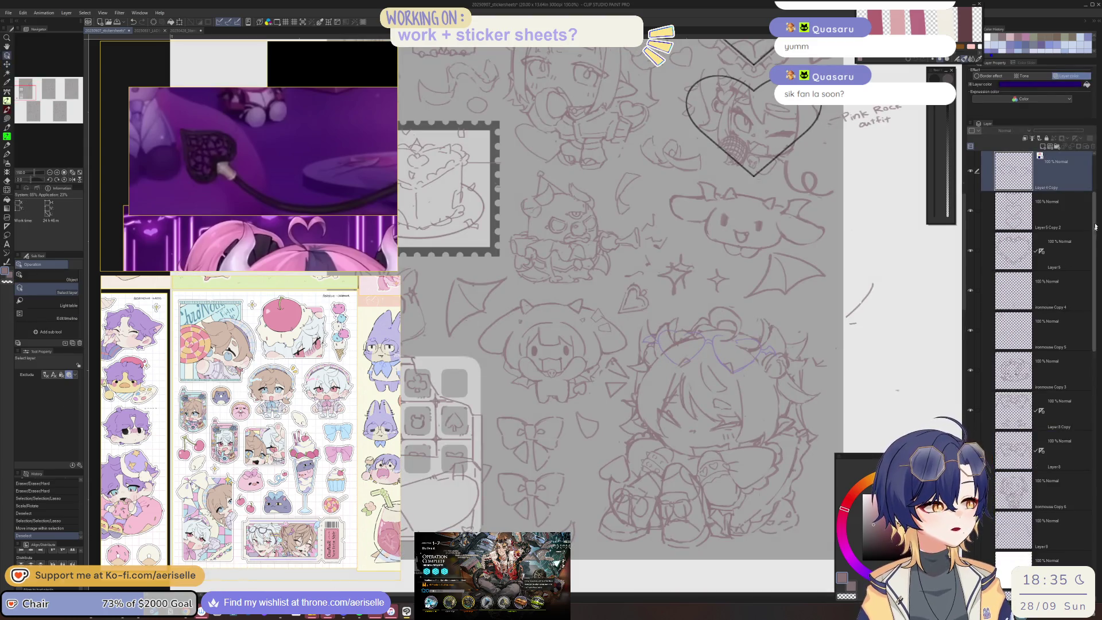
{"action": "scroll", "coordinate": [1063, 345], "scroll_direction": "down", "scroll_amount": 10}
{"action": "left_click", "coordinate": [1073, 439]}
{"action": "scroll", "coordinate": [1073, 438], "scroll_direction": "down", "scroll_amount": 1}
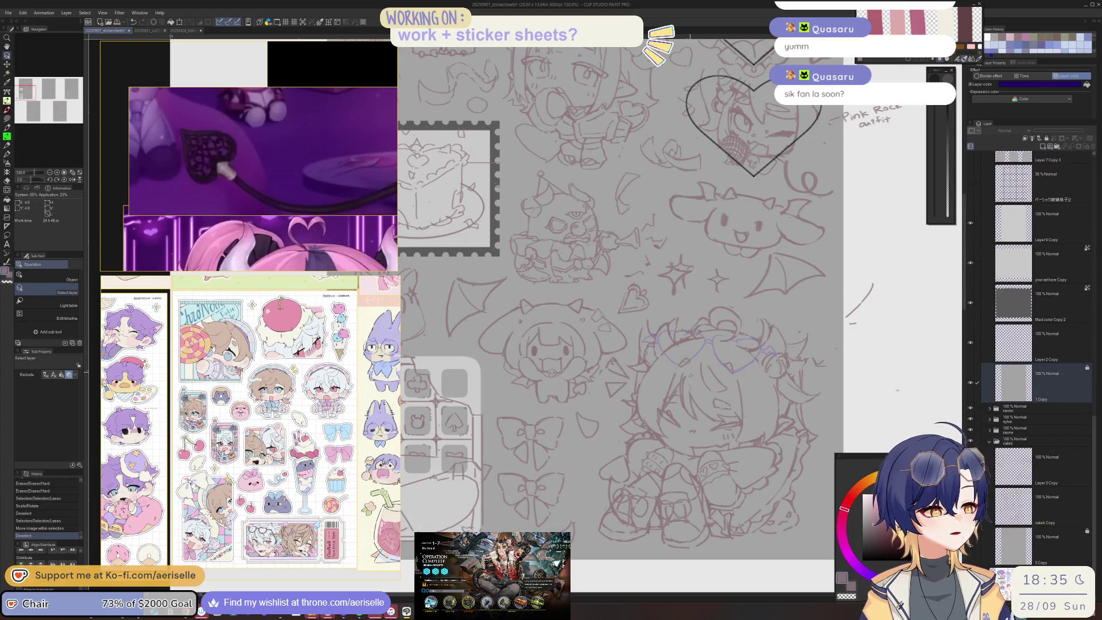
Lasso the lower-right chibi and shift it to a new lower spot
{"action": "key", "text": "m"}
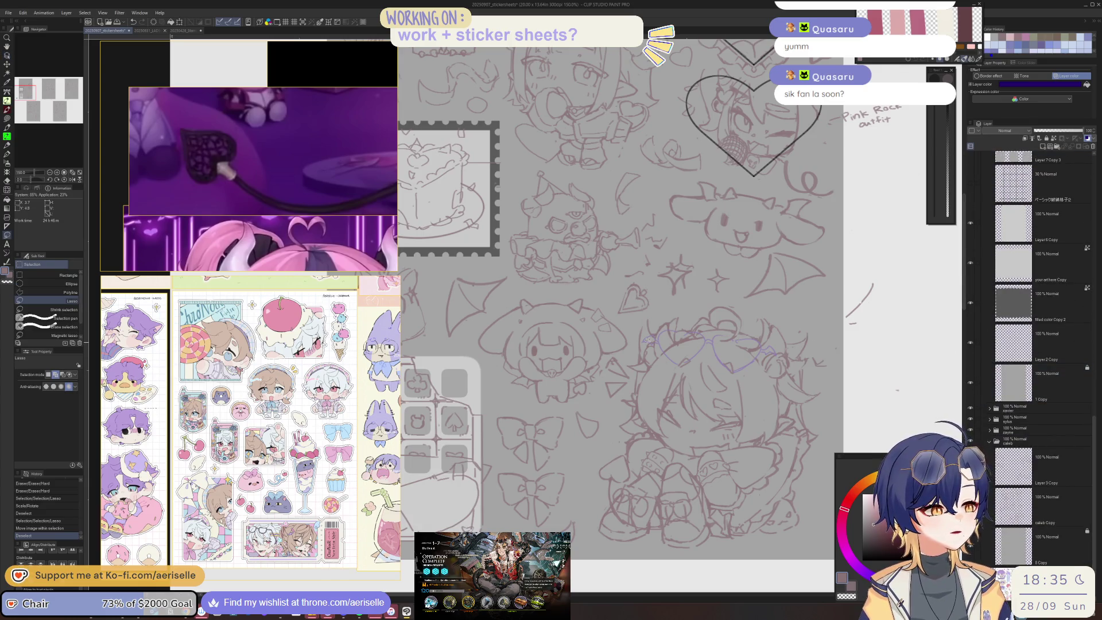
{"action": "mouse_move", "coordinate": [617, 352]}
{"action": "left_mouse_down"}
{"action": "mouse_move", "coordinate": [606, 436]}
{"action": "mouse_move", "coordinate": [614, 557]}
{"action": "mouse_move", "coordinate": [835, 537]}
{"action": "left_mouse_up"}
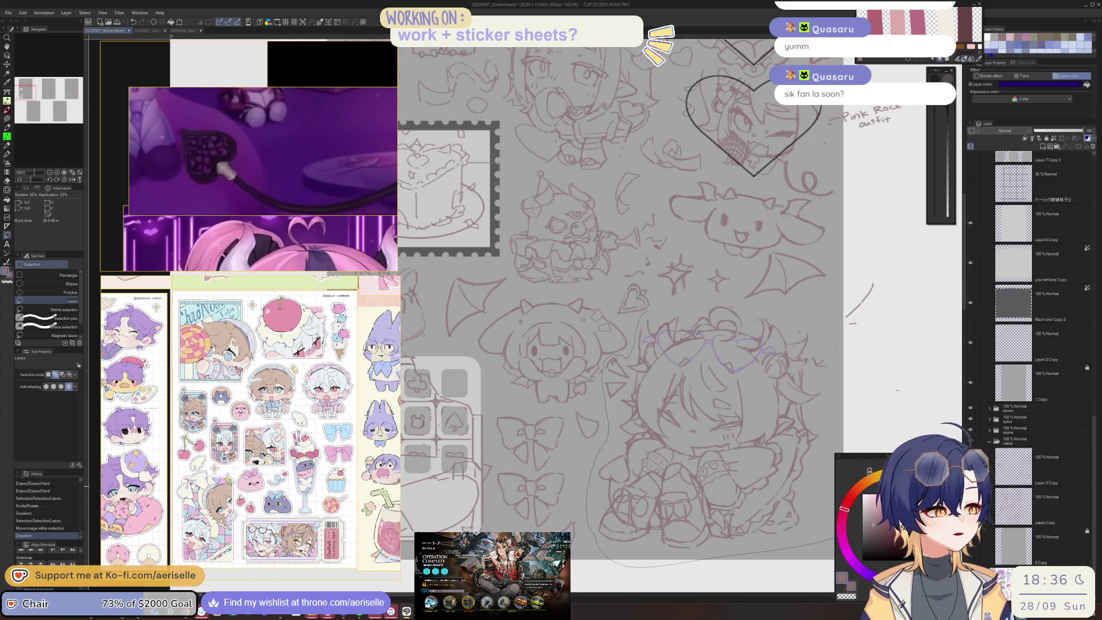
{"action": "left_click_drag", "start_coordinate": [685, 304], "coordinate": [685, 304]}
{"action": "key", "text": "k"}
{"action": "left_click_drag", "start_coordinate": [731, 438], "coordinate": [745, 442]}
{"action": "left_click_drag", "start_coordinate": [677, 572], "coordinate": [643, 538]}
{"action": "left_click", "coordinate": [641, 548]}
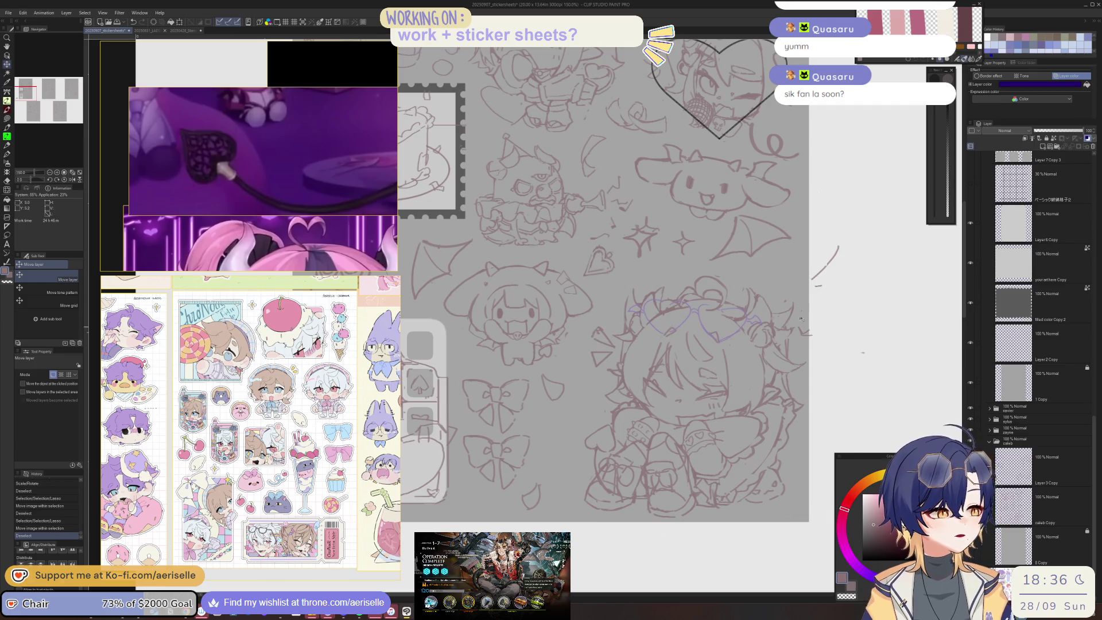
Erase a stray mark on the chibi and save the sticker sheet
{"action": "key", "text": "e"}
{"action": "scroll", "coordinate": [772, 329], "scroll_direction": "up", "scroll_amount": 3}
{"action": "left_click", "coordinate": [821, 325], "text": "ctrl"}
{"action": "left_click", "coordinate": [842, 366]}
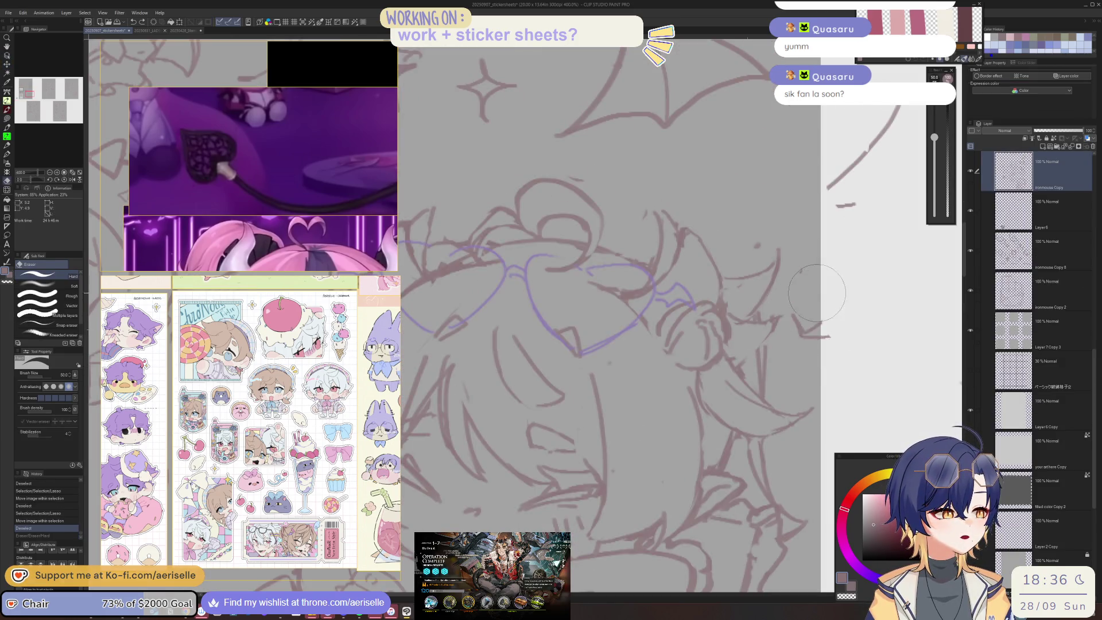
{"action": "scroll", "coordinate": [622, 369], "scroll_direction": "down", "scroll_amount": 6}
{"action": "key", "text": "ctrl+s"}
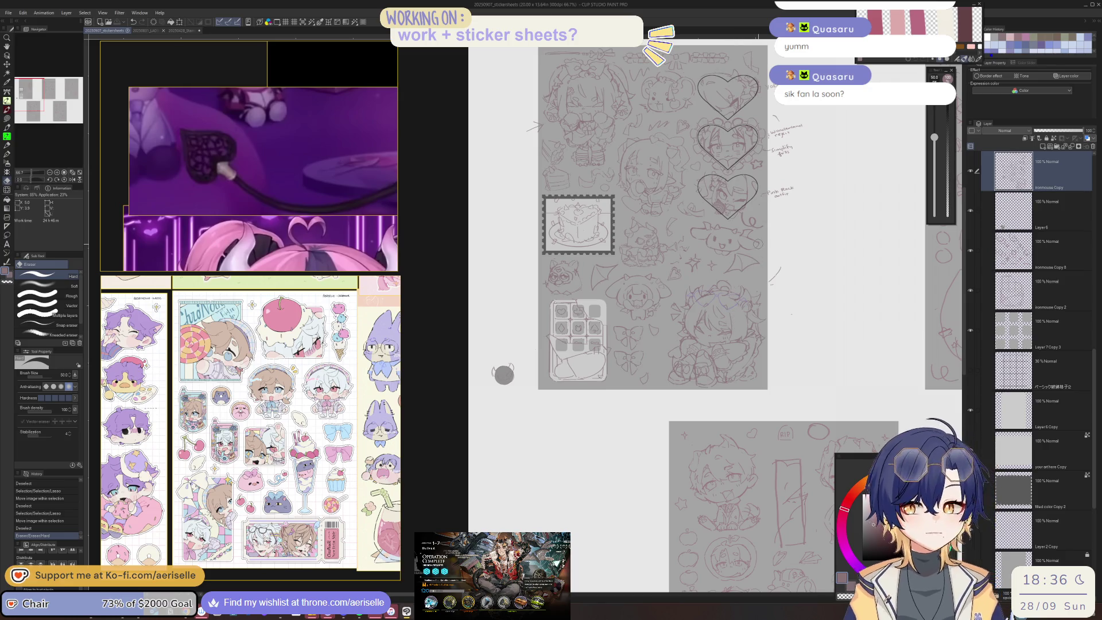
{"action": "left_click_drag", "start_coordinate": [752, 263], "coordinate": [728, 303]}
{"action": "scroll", "coordinate": [634, 370], "scroll_direction": "up", "scroll_amount": 4}
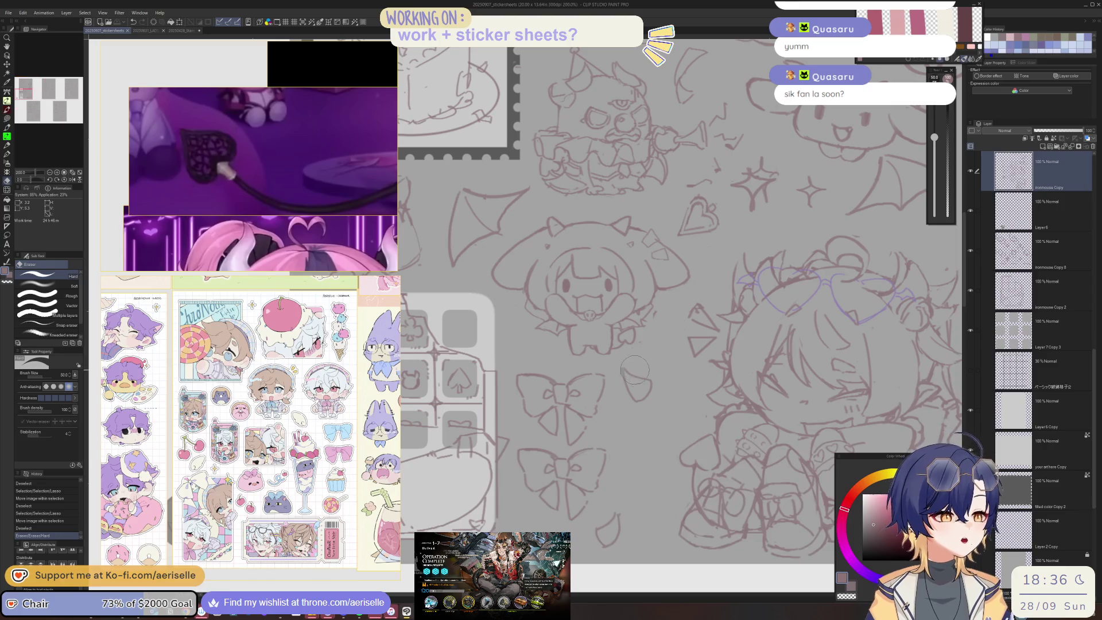
{"action": "key", "text": "p"}
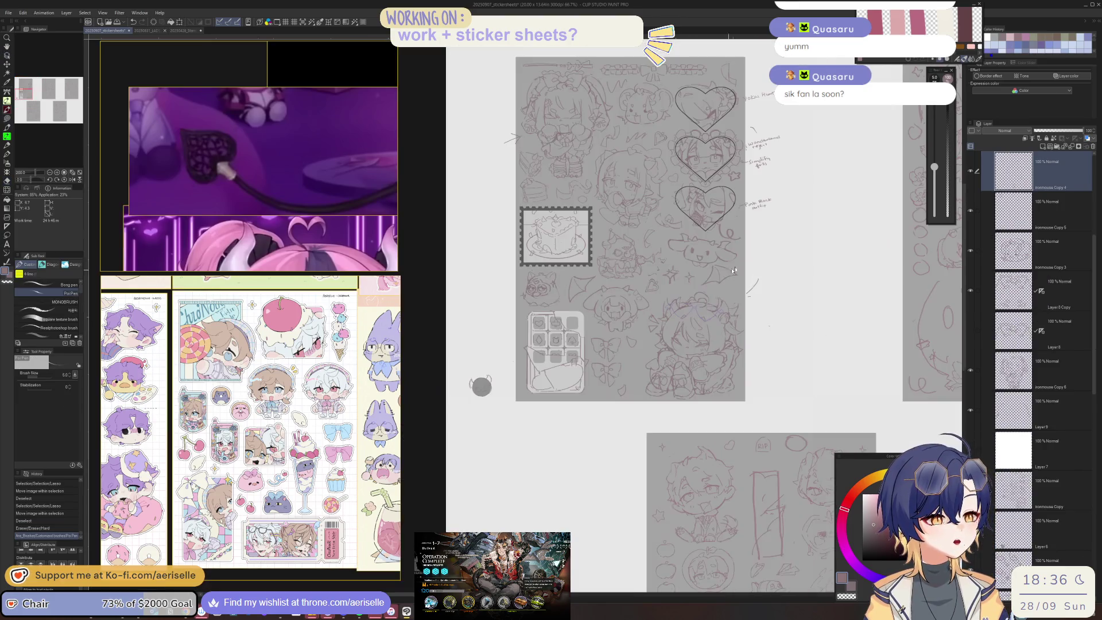
{"action": "scroll", "coordinate": [586, 364], "scroll_direction": "down", "scroll_amount": 4}
{"action": "mouse_move", "coordinate": [748, 284]}
{"action": "left_mouse_down"}
{"action": "mouse_move", "coordinate": [802, 310]}
{"action": "mouse_move", "coordinate": [789, 303]}
{"action": "mouse_move", "coordinate": [819, 245]}
{"action": "left_mouse_up"}
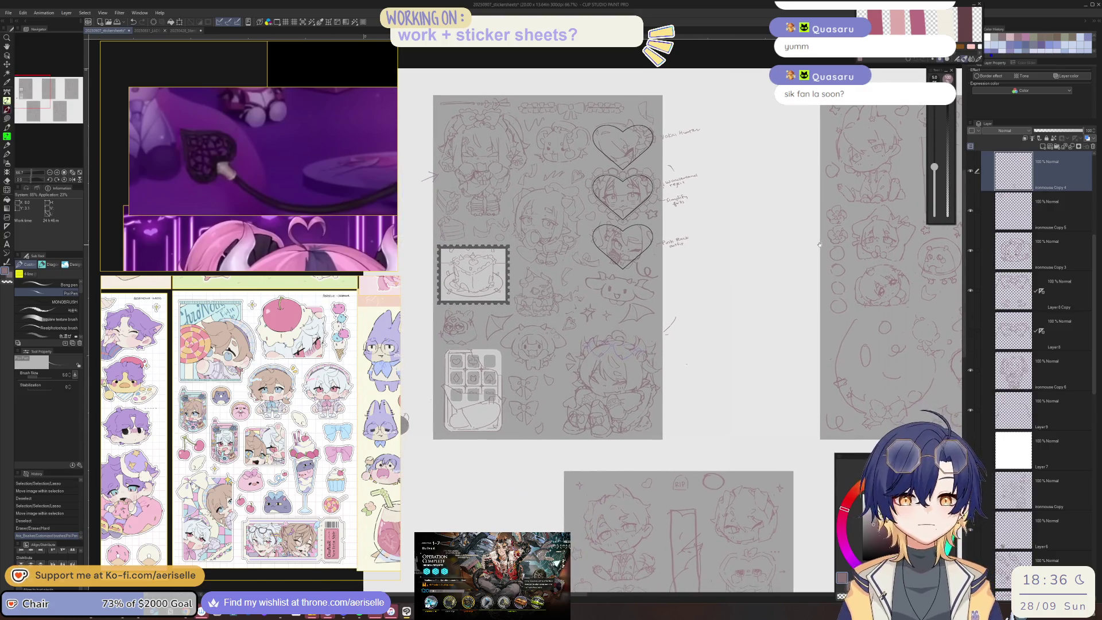
{"action": "scroll", "coordinate": [561, 328], "scroll_direction": "up", "scroll_amount": 3}
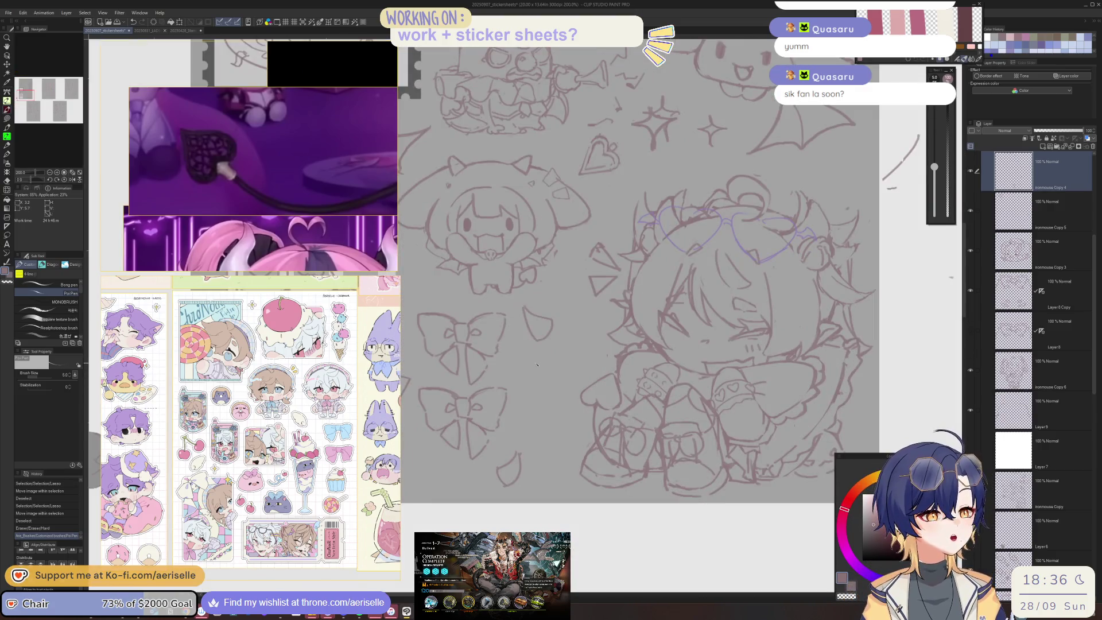
{"action": "scroll", "coordinate": [660, 184], "scroll_direction": "down", "scroll_amount": 2}
{"action": "left_click_drag", "start_coordinate": [661, 178], "coordinate": [663, 459]}
{"action": "scroll", "coordinate": [689, 287], "scroll_direction": "up", "scroll_amount": 2}
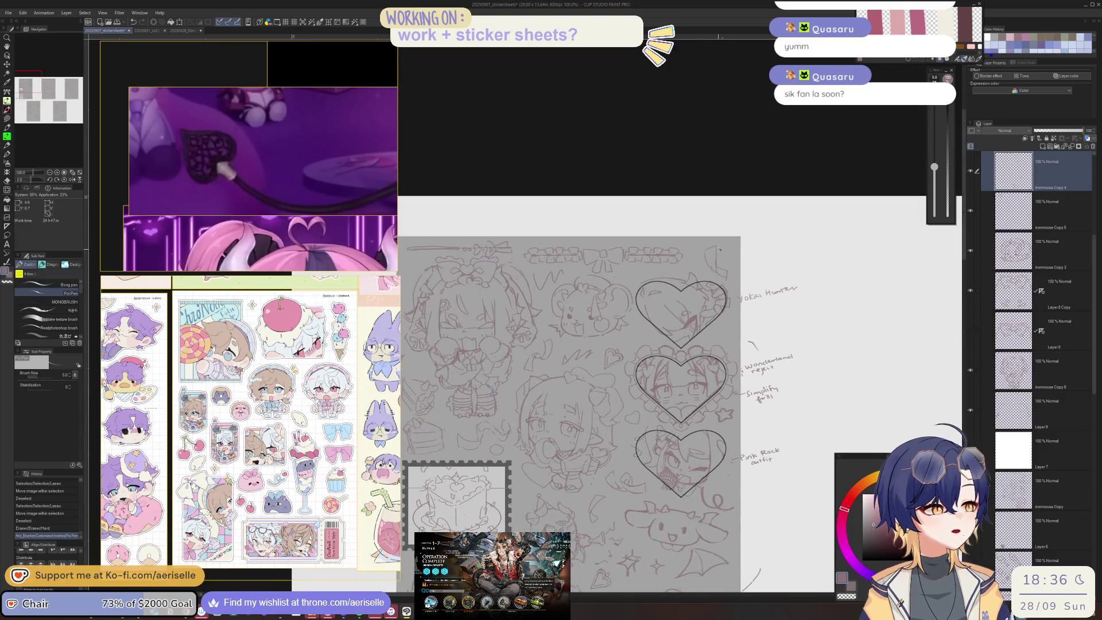
On the ironmouse Copy layer, erase a stray stroke and undo the circle stroke
{"action": "key", "text": "e"}
{"action": "scroll", "coordinate": [716, 244], "scroll_direction": "up", "scroll_amount": 4}
{"action": "left_click", "coordinate": [689, 258], "text": "ctrl+shift"}
{"action": "mouse_move", "coordinate": [741, 344]}
{"action": "left_mouse_down"}
{"action": "mouse_move", "coordinate": [679, 236]}
{"action": "mouse_move", "coordinate": [694, 290]}
{"action": "mouse_move", "coordinate": [704, 242]}
{"action": "mouse_move", "coordinate": [669, 246]}
{"action": "mouse_move", "coordinate": [683, 217]}
{"action": "mouse_move", "coordinate": [694, 258]}
{"action": "mouse_move", "coordinate": [637, 263]}
{"action": "mouse_move", "coordinate": [678, 278]}
{"action": "left_mouse_up"}
{"action": "key", "text": "p"}
{"action": "key", "text": "ctrl+z"}
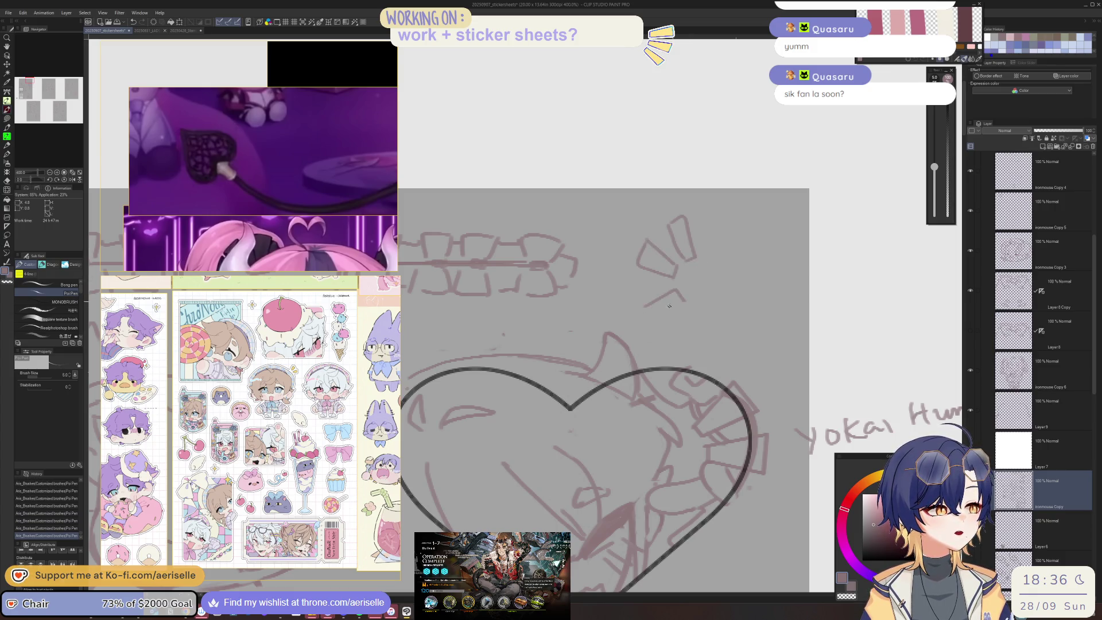
Sketch two rays above the top heart, undoing the last one
{"action": "mouse_move", "coordinate": [713, 303]}
{"action": "left_mouse_down"}
{"action": "mouse_move", "coordinate": [753, 320]}
{"action": "mouse_move", "coordinate": [727, 333]}
{"action": "left_mouse_up"}
{"action": "mouse_move", "coordinate": [718, 212]}
{"action": "left_mouse_down"}
{"action": "mouse_move", "coordinate": [745, 232]}
{"action": "mouse_move", "coordinate": [712, 254]}
{"action": "mouse_move", "coordinate": [741, 279]}
{"action": "left_mouse_up"}
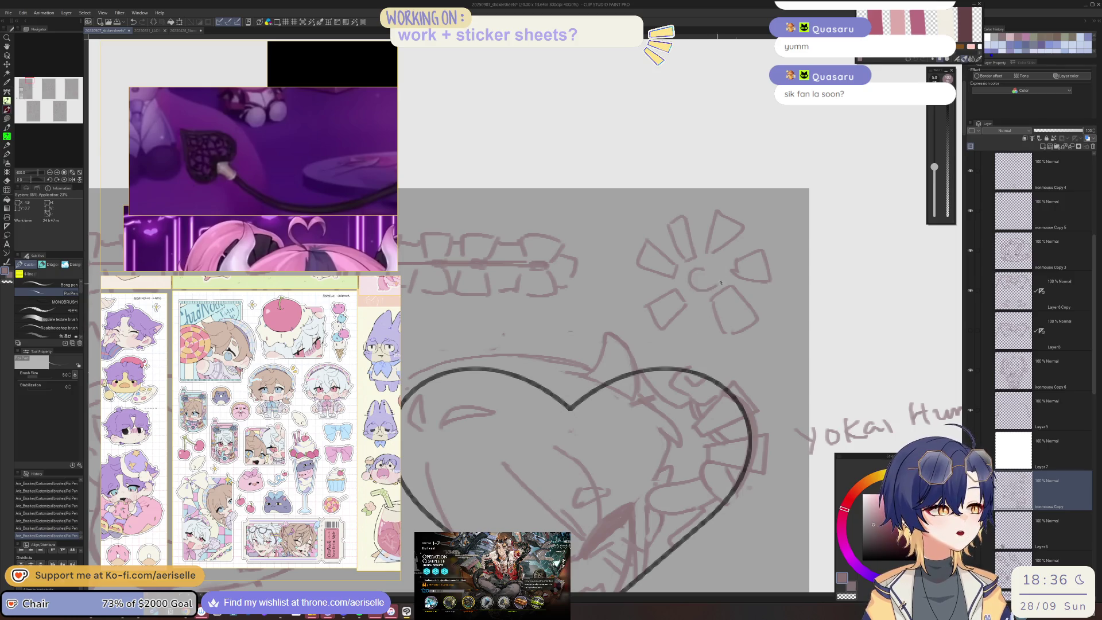
{"action": "scroll", "coordinate": [805, 316], "scroll_direction": "down", "scroll_amount": 5}
{"action": "key", "text": "ctrl+z"}
{"action": "left_click_drag", "start_coordinate": [828, 331], "coordinate": [710, 222]}
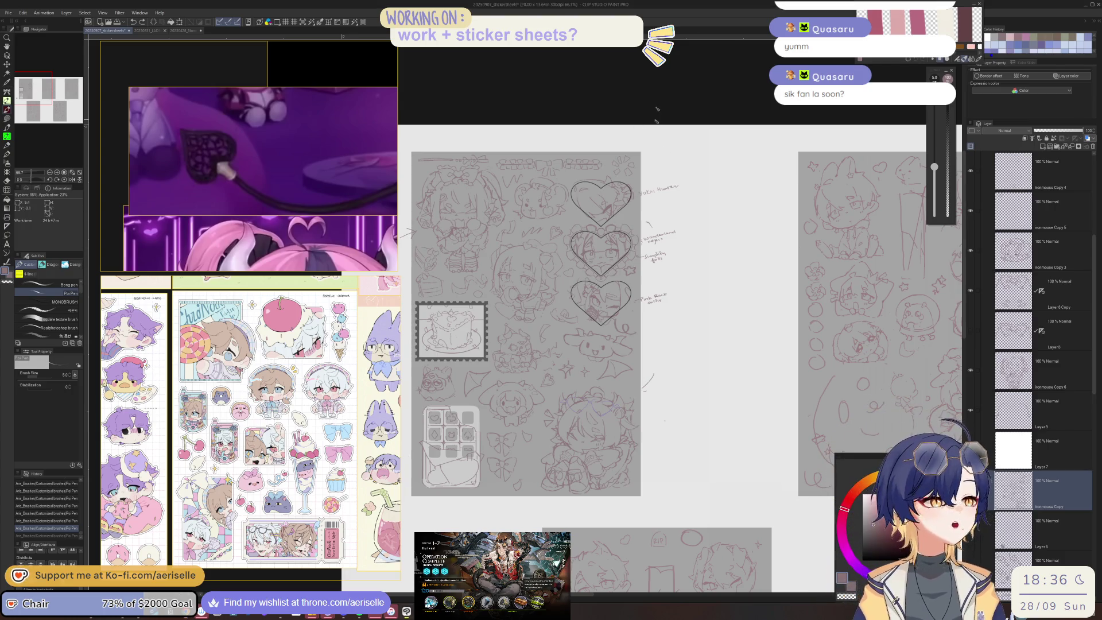
{"action": "scroll", "coordinate": [641, 175], "scroll_direction": "up", "scroll_amount": 6}
Erase the sketched rays above the top heart
{"action": "key", "text": "e"}
{"action": "left_click_drag", "start_coordinate": [641, 175], "coordinate": [740, 163]}
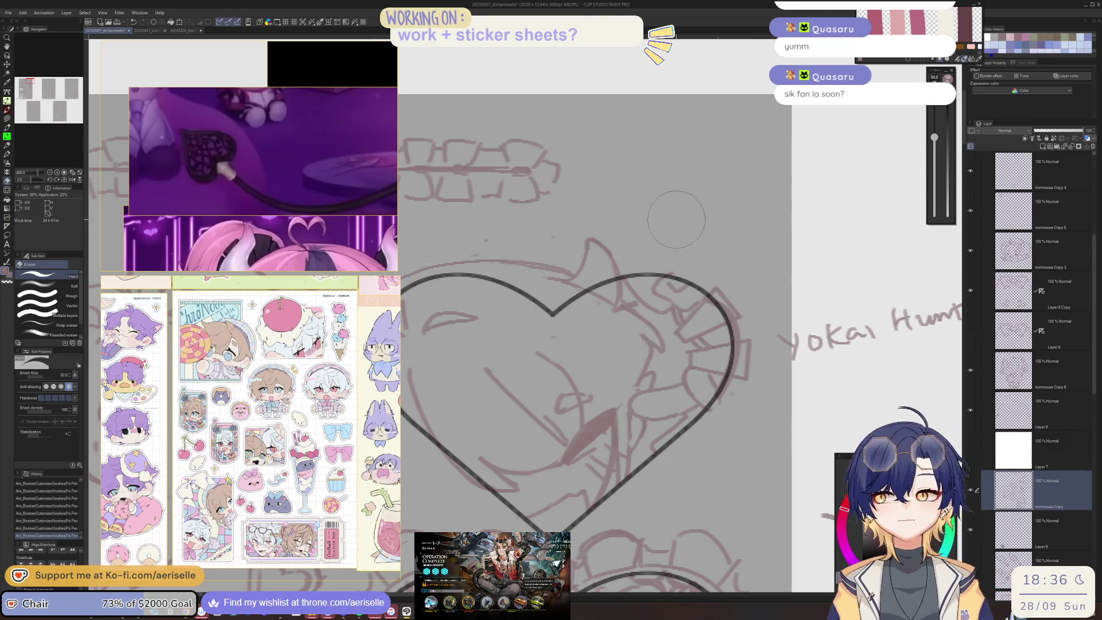
{"action": "key", "text": "p"}
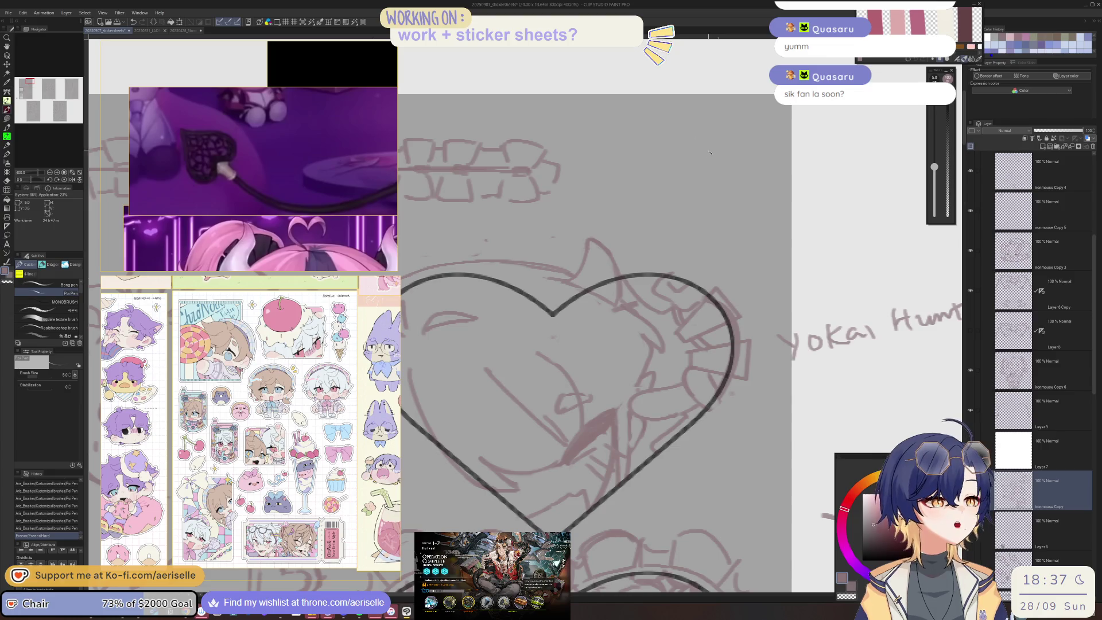
Draw a small speech bubble beside the top heart with a squiggle inside
{"action": "scroll", "coordinate": [726, 129], "scroll_direction": "down", "scroll_amount": 5}
{"action": "scroll", "coordinate": [706, 184], "scroll_direction": "up", "scroll_amount": 4}
{"action": "left_click_drag", "start_coordinate": [706, 184], "coordinate": [712, 179]}
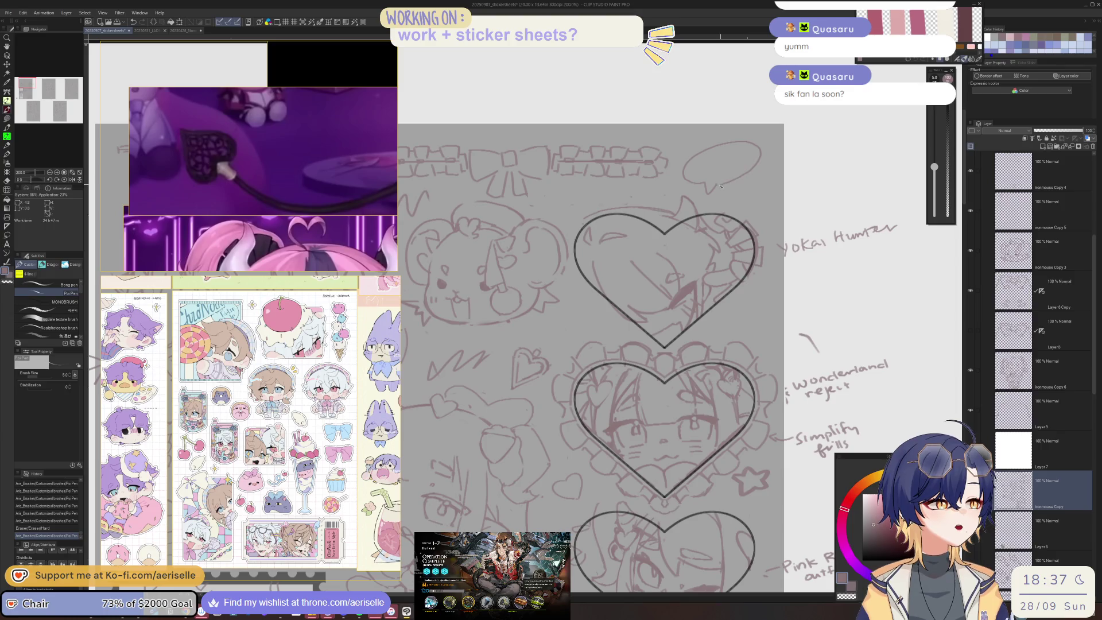
{"action": "scroll", "coordinate": [705, 171], "scroll_direction": "up", "scroll_amount": 3}
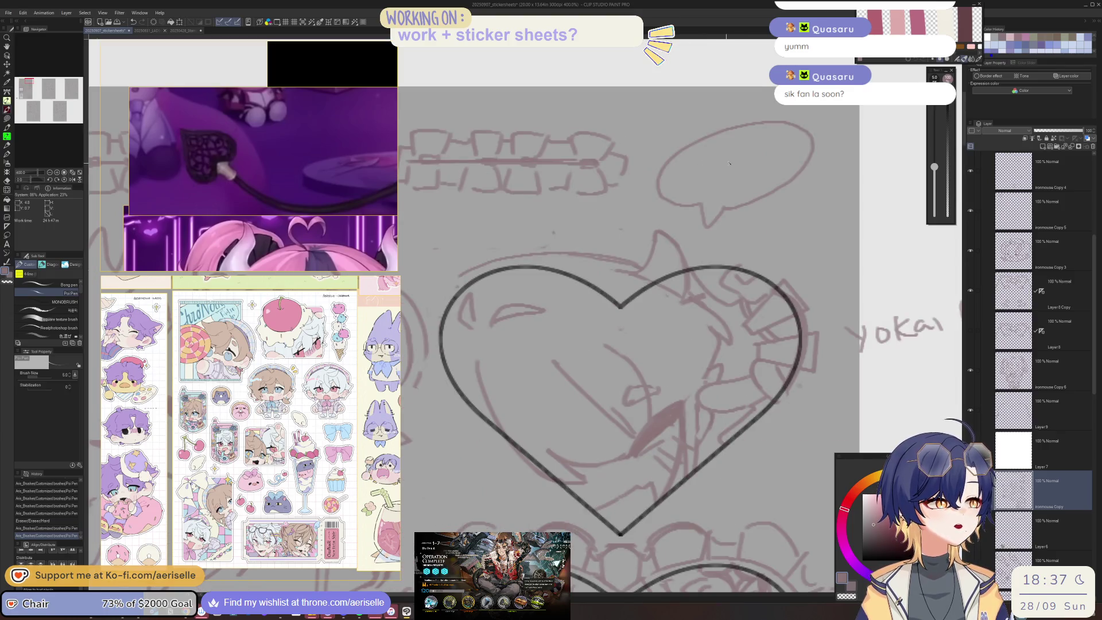
{"action": "left_click_drag", "start_coordinate": [710, 164], "coordinate": [738, 161]}
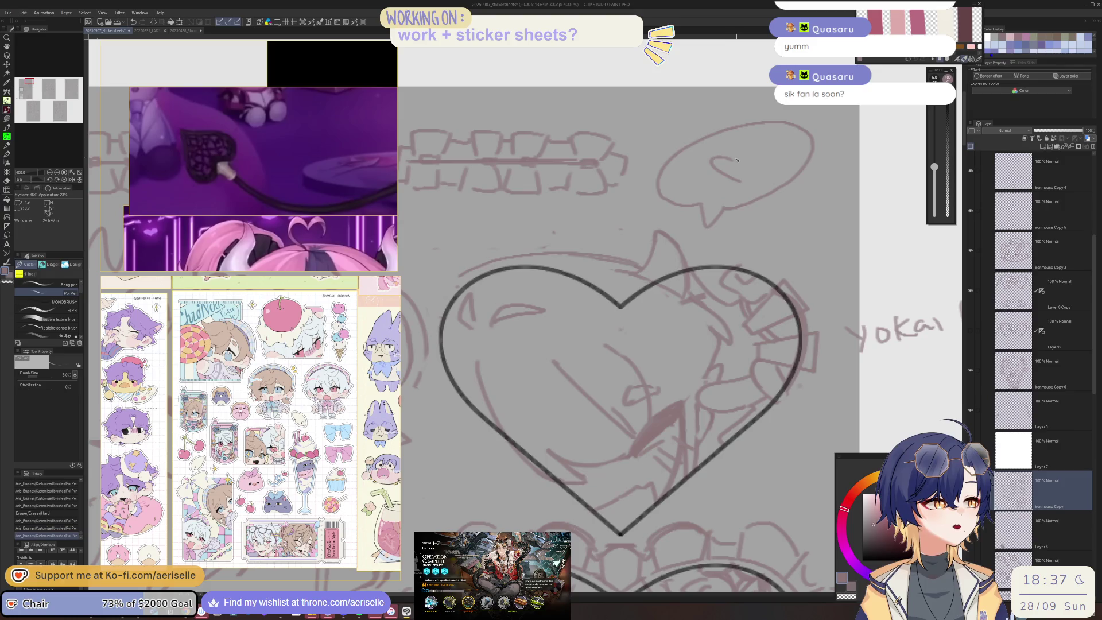
{"action": "scroll", "coordinate": [754, 159], "scroll_direction": "down", "scroll_amount": 6}
{"action": "scroll", "coordinate": [846, 121], "scroll_direction": "up", "scroll_amount": 2}
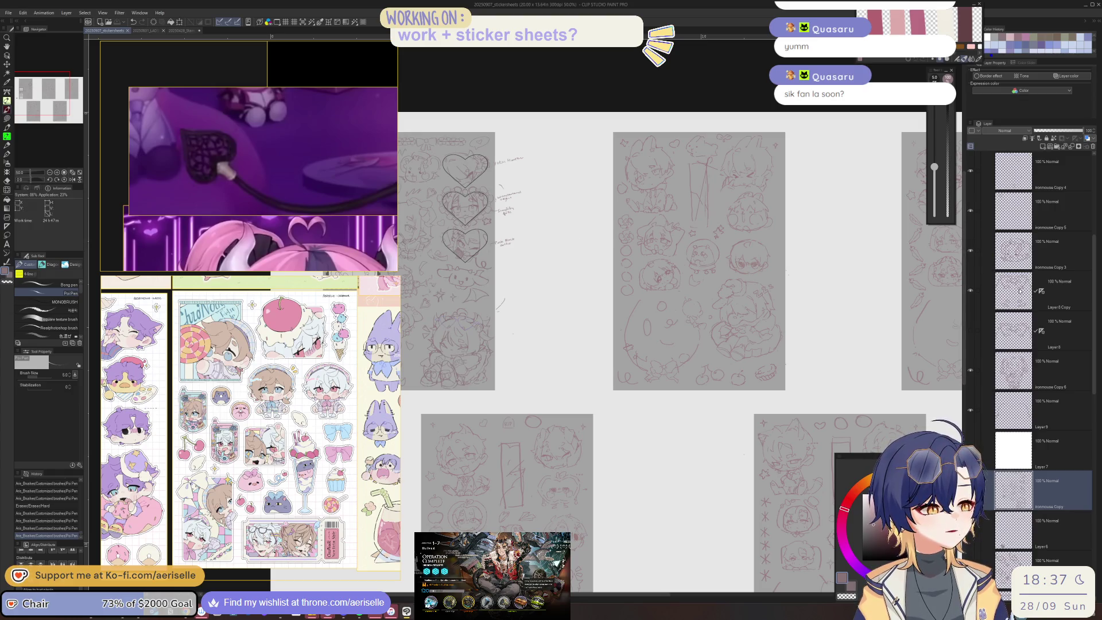
Select the sketch's layer and zoom in on the moon and bear sketches
{"action": "scroll", "coordinate": [738, 281], "scroll_direction": "up", "scroll_amount": 4}
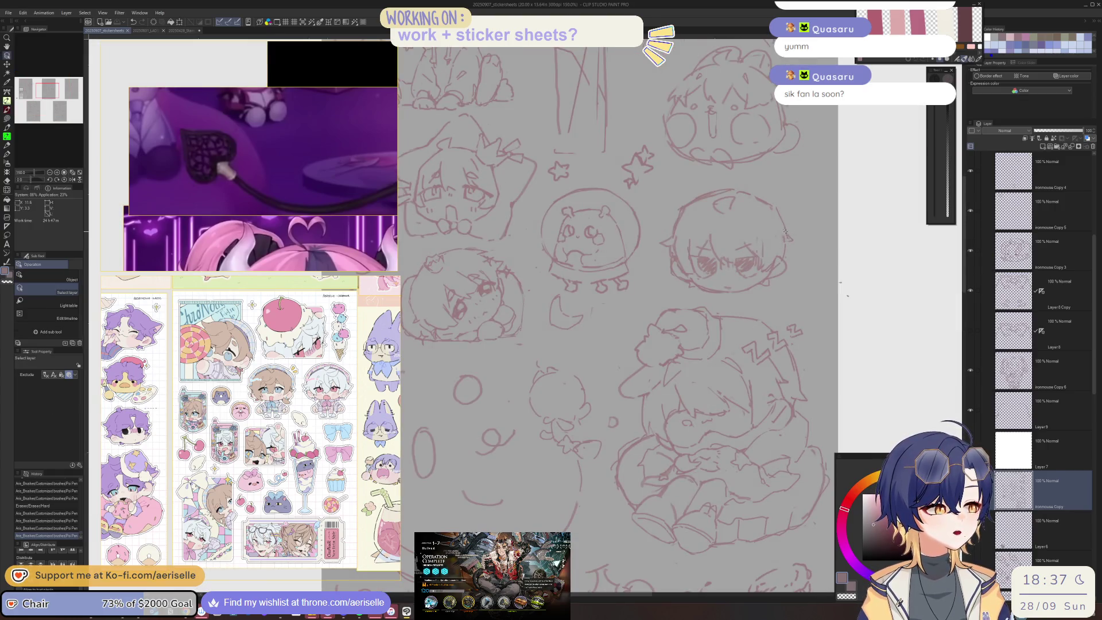
{"action": "left_click", "coordinate": [787, 232]}
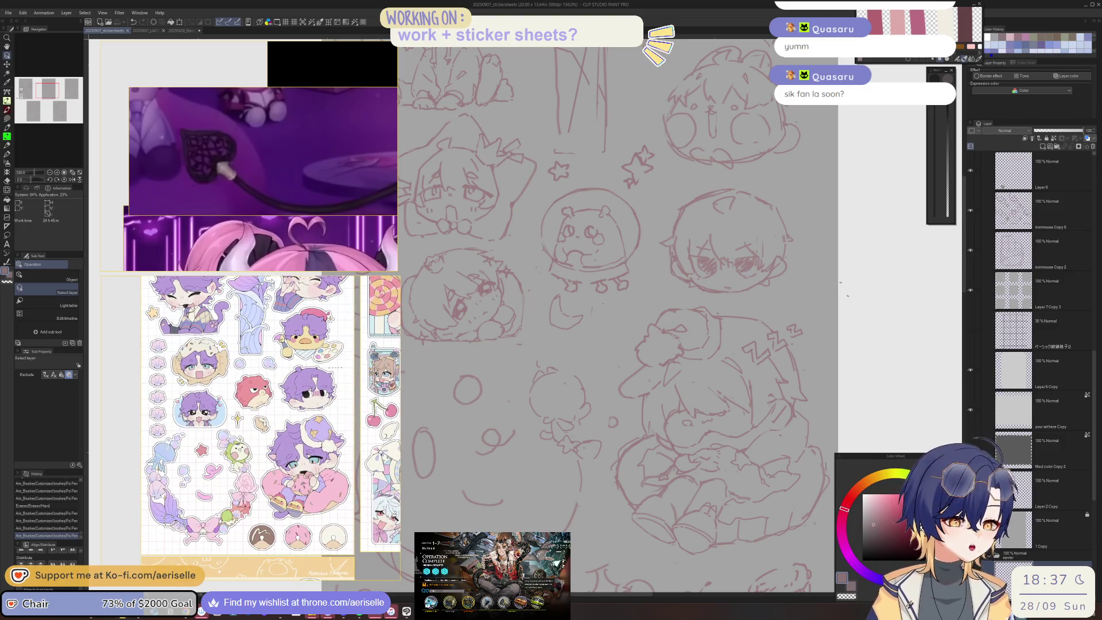
{"action": "key", "text": "ctrl+plus"}
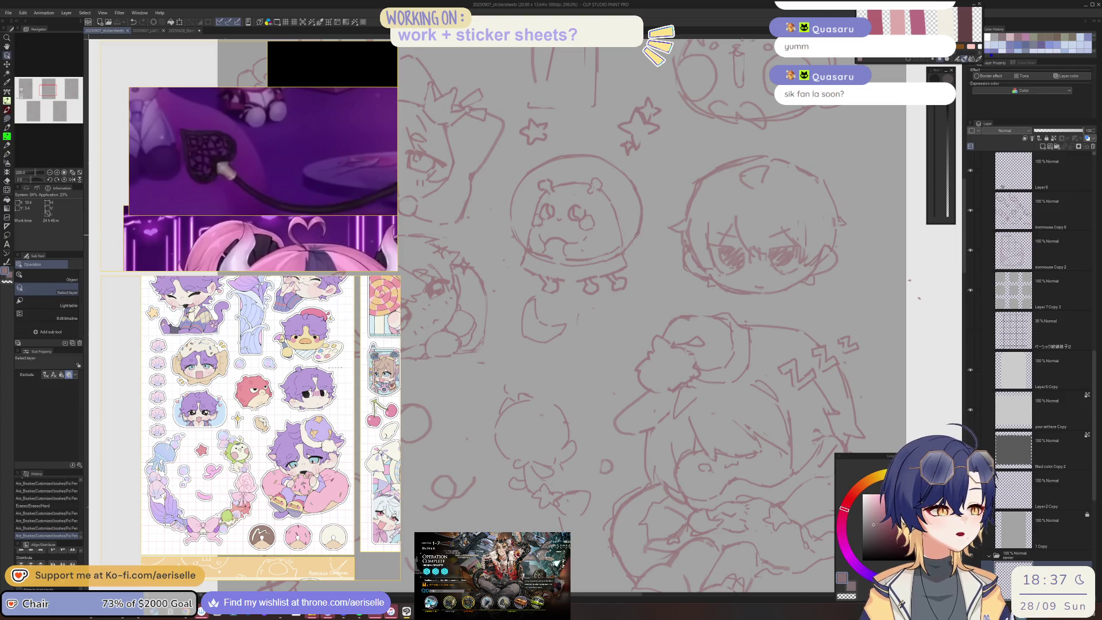
{"action": "left_click_drag", "start_coordinate": [604, 227], "coordinate": [670, 253]}
Set up a sketching brush, undoing a trial vertical stroke and resetting its size
{"action": "key", "text": "p"}
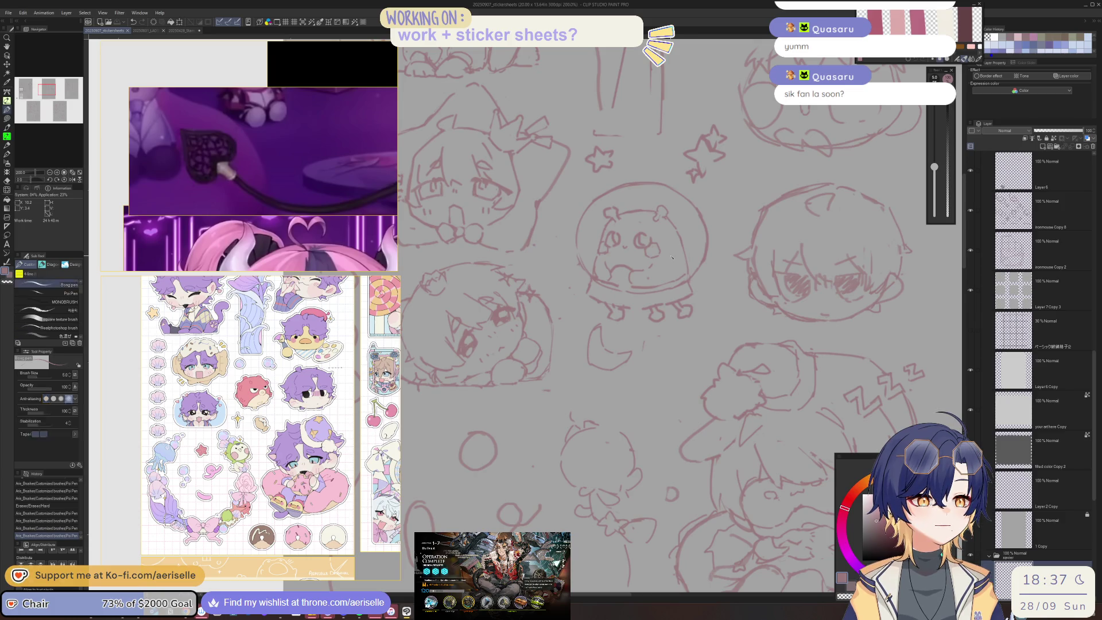
{"action": "key", "text": "period"}
{"action": "key", "text": "period"}
{"action": "key", "text": "period"}
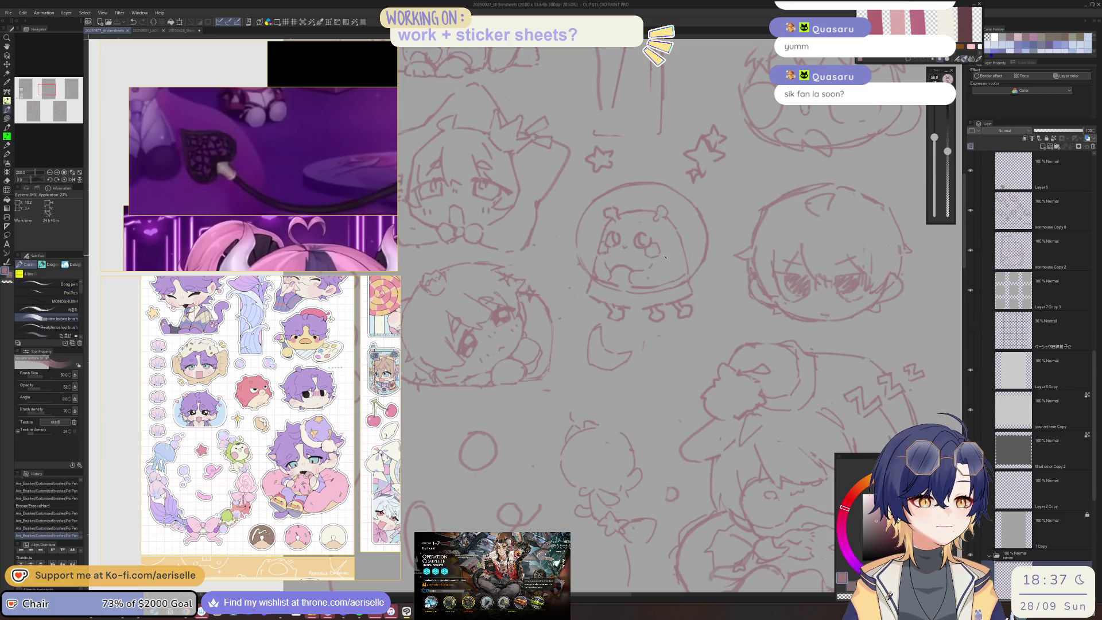
{"action": "key", "text": "bracketright"}
{"action": "key", "text": "bracketright"}
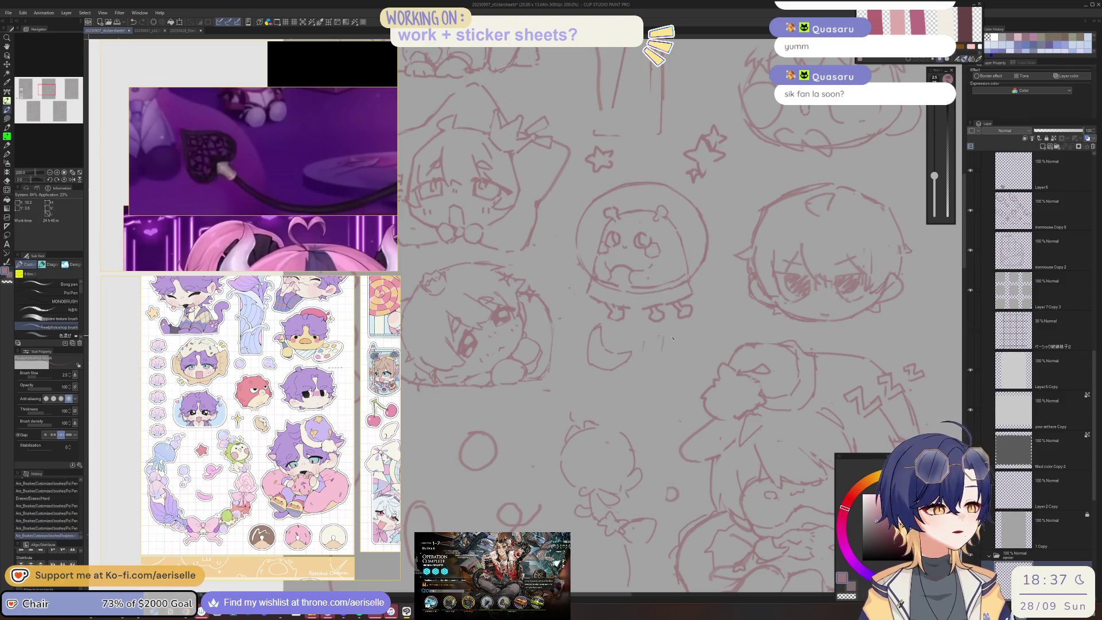
{"action": "scroll", "coordinate": [603, 359], "scroll_direction": "up", "scroll_amount": 9}
{"action": "left_click_drag", "start_coordinate": [666, 281], "coordinate": [669, 362]}
{"action": "scroll", "coordinate": [678, 392], "scroll_direction": "down", "scroll_amount": 5}
{"action": "key", "text": "ctrl+z"}
{"action": "key", "text": "bracketleft"}
{"action": "scroll", "coordinate": [715, 203], "scroll_direction": "down", "scroll_amount": 4}
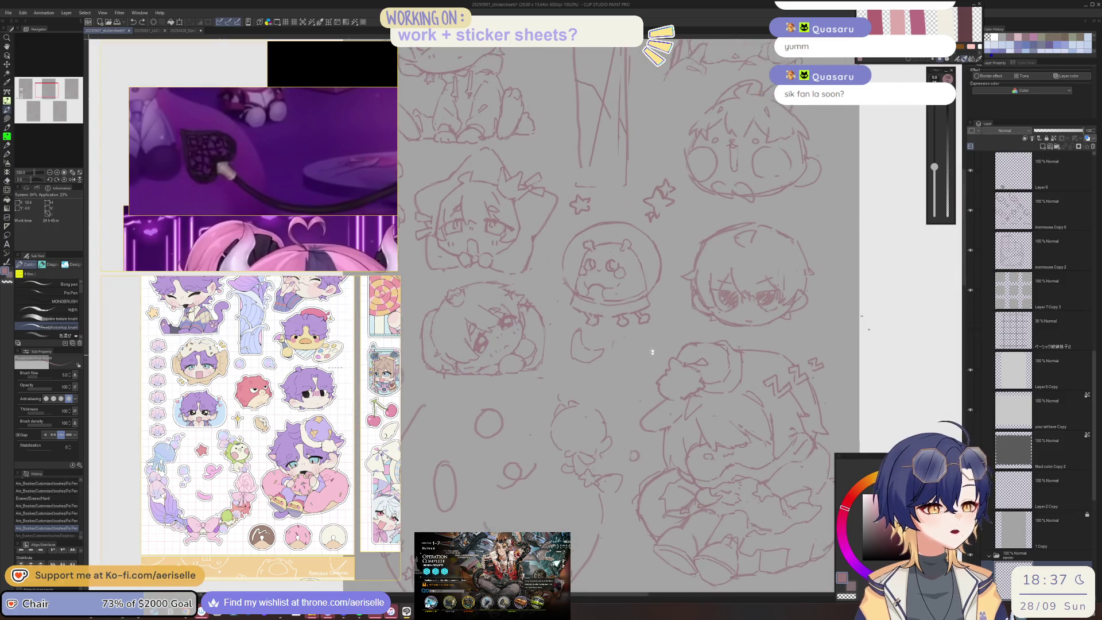
Lasso the crescent moon sketch, then clear the selection
{"action": "key", "text": "m"}
{"action": "mouse_move", "coordinate": [574, 326]}
{"action": "left_mouse_down"}
{"action": "mouse_move", "coordinate": [597, 382]}
{"action": "mouse_move", "coordinate": [618, 350]}
{"action": "mouse_move", "coordinate": [580, 325]}
{"action": "mouse_move", "coordinate": [591, 363]}
{"action": "left_mouse_up"}
{"action": "key", "text": "v"}
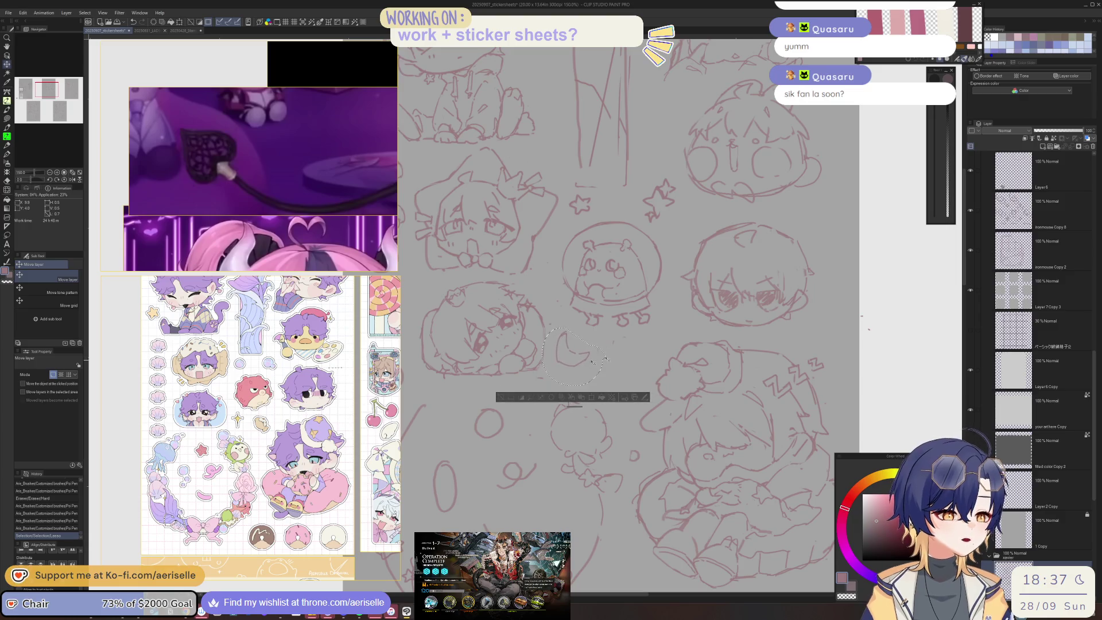
{"action": "left_click", "coordinate": [502, 398]}
Sketch a star beside the crescent moon, undoing a stray stroke
{"action": "key", "text": "p"}
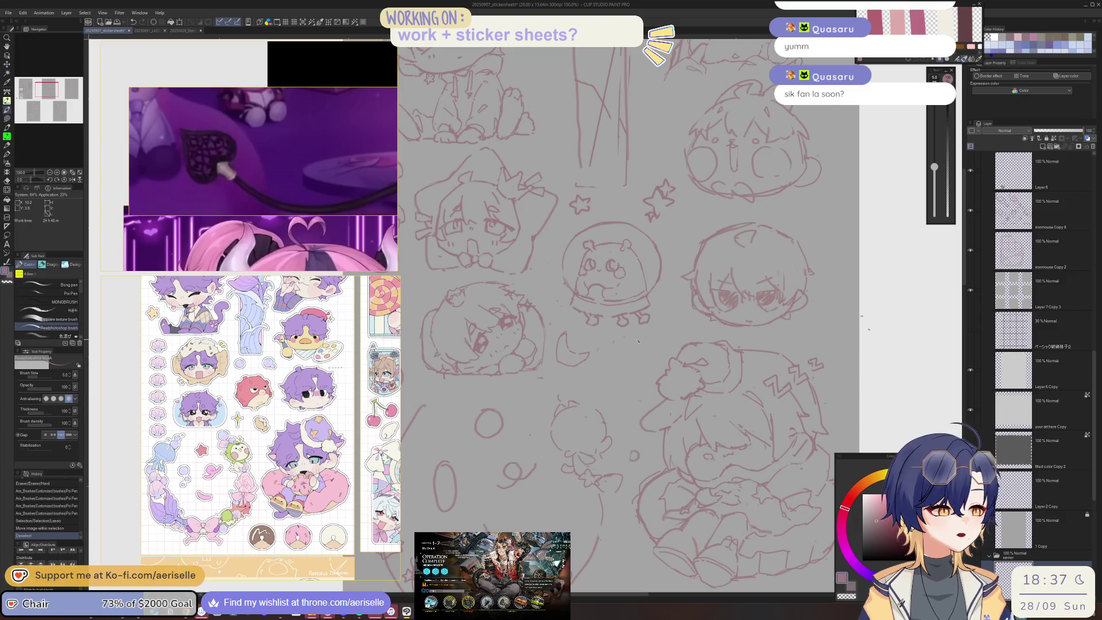
{"action": "mouse_move", "coordinate": [623, 350]}
{"action": "left_mouse_down"}
{"action": "mouse_move", "coordinate": [643, 348]}
{"action": "mouse_move", "coordinate": [616, 373]}
{"action": "mouse_move", "coordinate": [630, 377]}
{"action": "mouse_move", "coordinate": [649, 350]}
{"action": "mouse_move", "coordinate": [664, 368]}
{"action": "mouse_move", "coordinate": [650, 357]}
{"action": "left_mouse_up"}
{"action": "key", "text": "ctrl+z"}
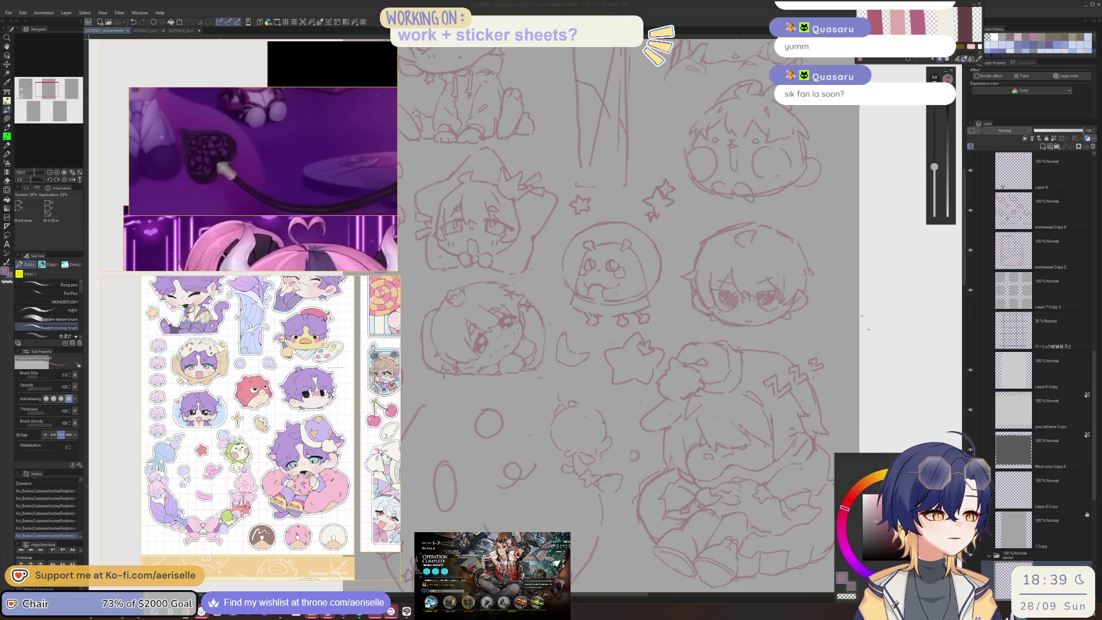
Touch up the star and erase stray lines around it, saving the file
{"action": "scroll", "coordinate": [652, 237], "scroll_direction": "down", "scroll_amount": 5}
{"action": "scroll", "coordinate": [632, 327], "scroll_direction": "up", "scroll_amount": 8}
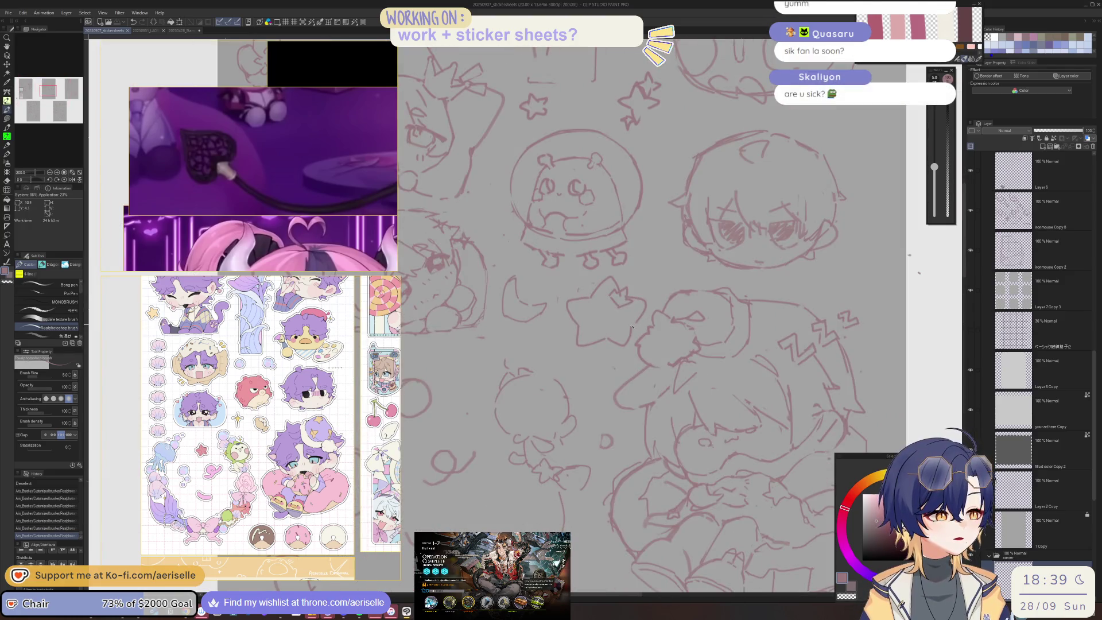
{"action": "left_click_drag", "start_coordinate": [633, 326], "coordinate": [639, 319]}
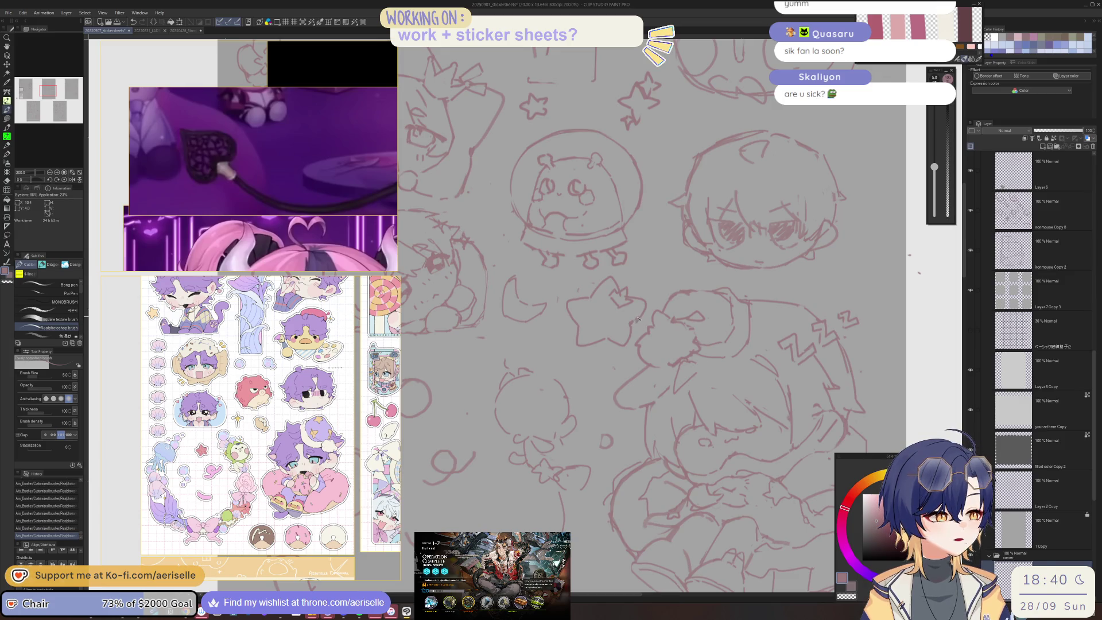
{"action": "key", "text": "e"}
{"action": "key", "text": "e"}
{"action": "left_click_drag", "start_coordinate": [637, 322], "coordinate": [643, 303]}
{"action": "key", "text": "ctrl+s"}
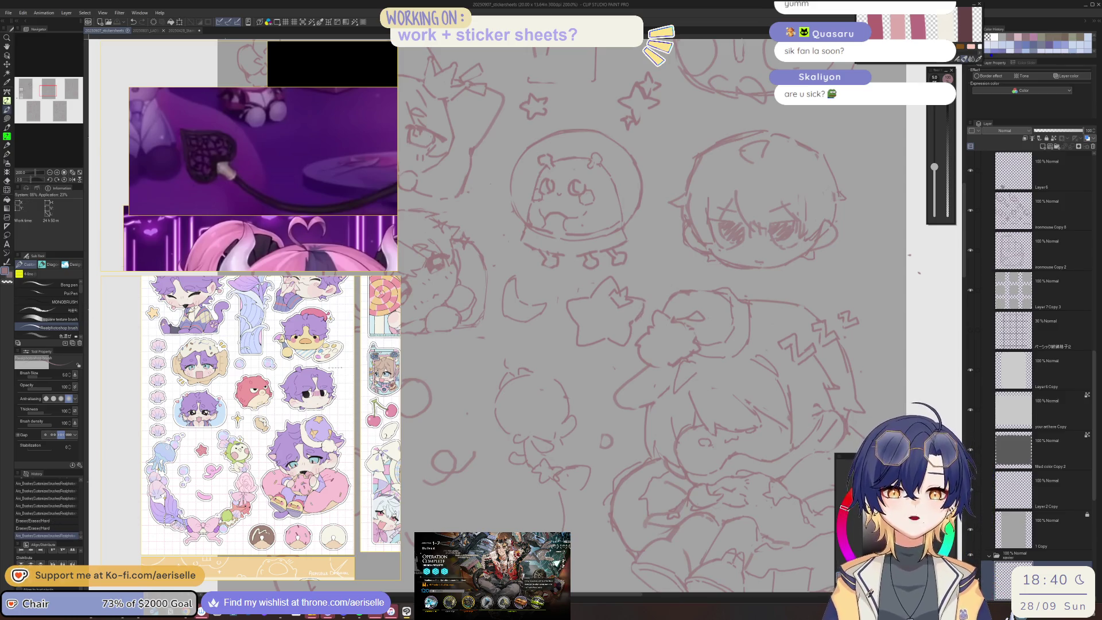
{"action": "left_click_drag", "start_coordinate": [644, 302], "coordinate": [620, 296]}
{"action": "key", "text": "e"}
{"action": "key", "text": "p"}
{"action": "key", "text": "ctrl+z"}
{"action": "key", "text": "ctrl+z"}
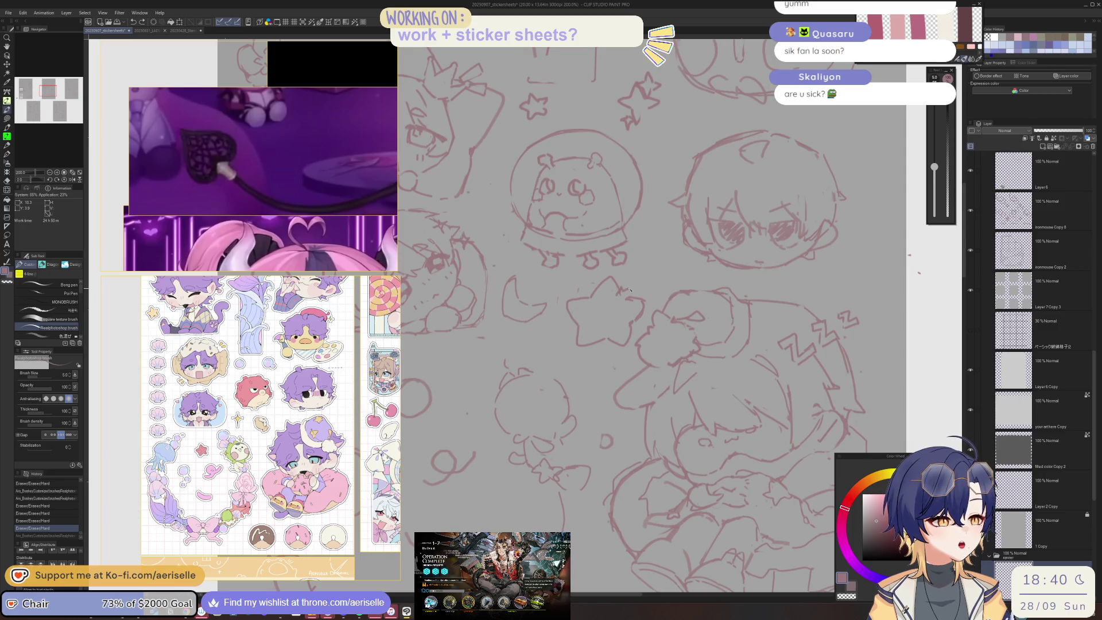
Lasso the star and shrink it to 90% of its size
{"action": "scroll", "coordinate": [620, 297], "scroll_direction": "down", "scroll_amount": 5}
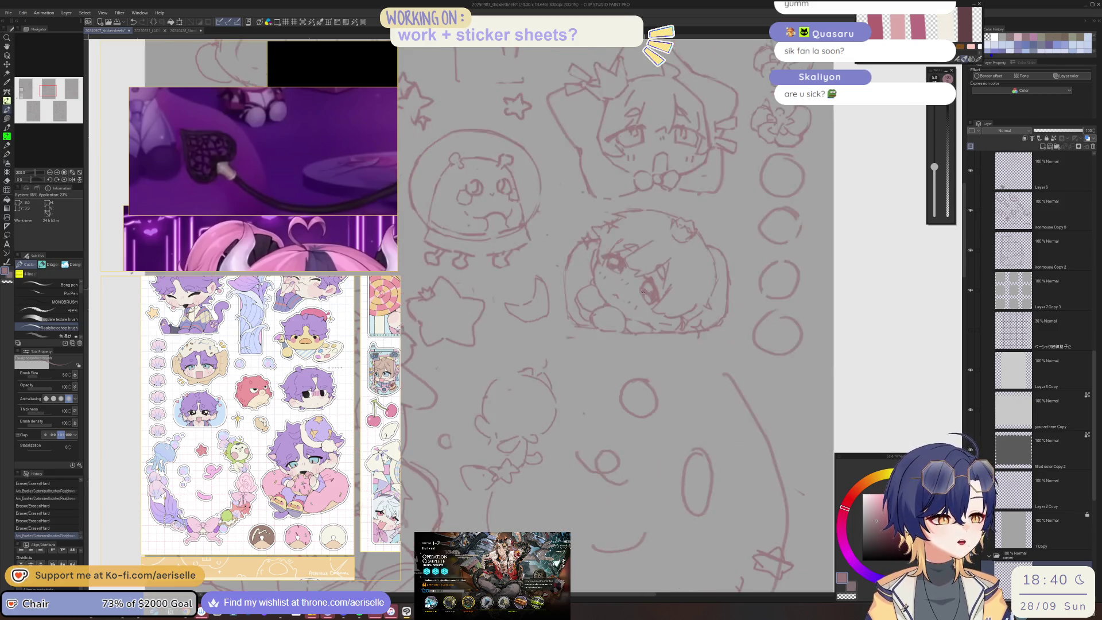
{"action": "scroll", "coordinate": [581, 341], "scroll_direction": "up", "scroll_amount": 6}
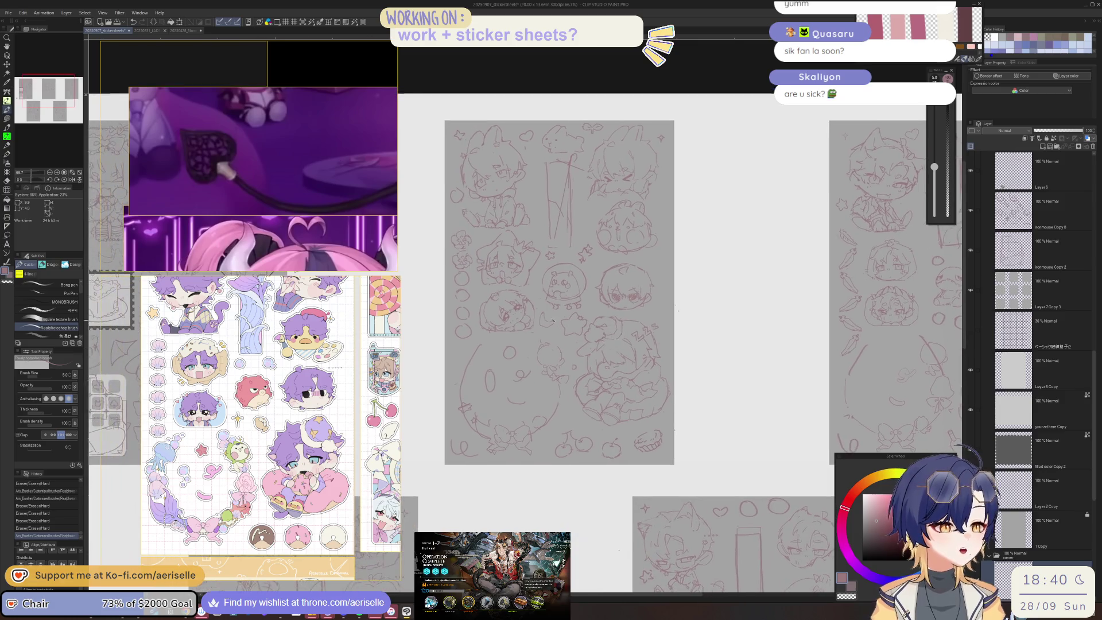
{"action": "key", "text": "m"}
{"action": "mouse_move", "coordinate": [586, 301]}
{"action": "left_mouse_down"}
{"action": "mouse_move", "coordinate": [567, 302]}
{"action": "mouse_move", "coordinate": [583, 430]}
{"action": "mouse_move", "coordinate": [611, 408]}
{"action": "mouse_move", "coordinate": [620, 370]}
{"action": "left_mouse_up"}
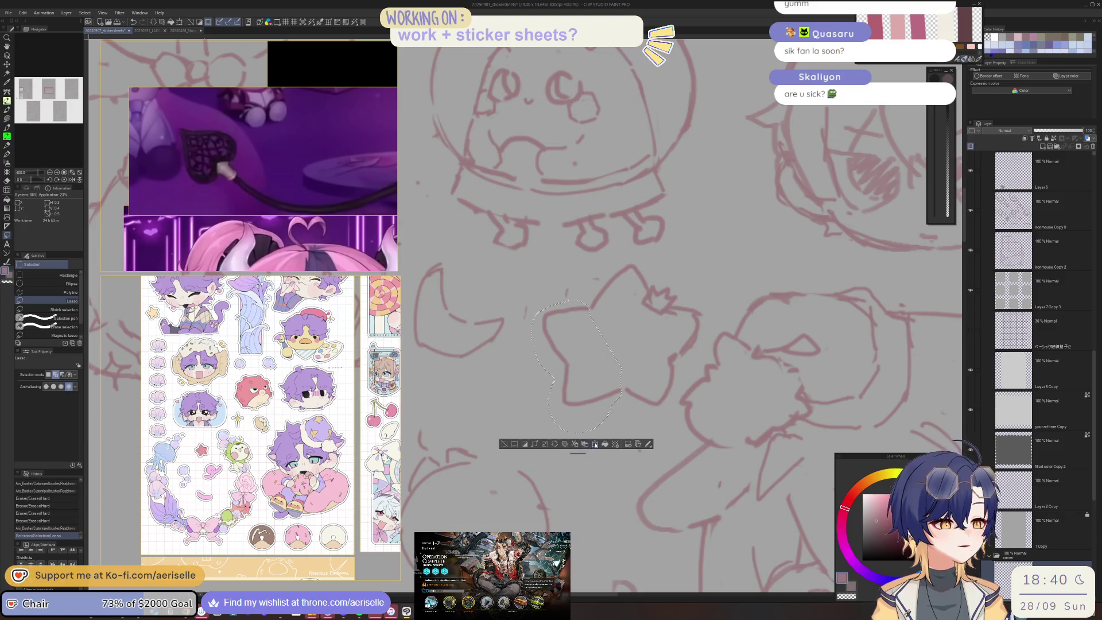
{"action": "key", "text": "ctrl+t"}
{"action": "left_click_drag", "start_coordinate": [533, 433], "coordinate": [537, 427]}
{"action": "left_click", "coordinate": [559, 438]}
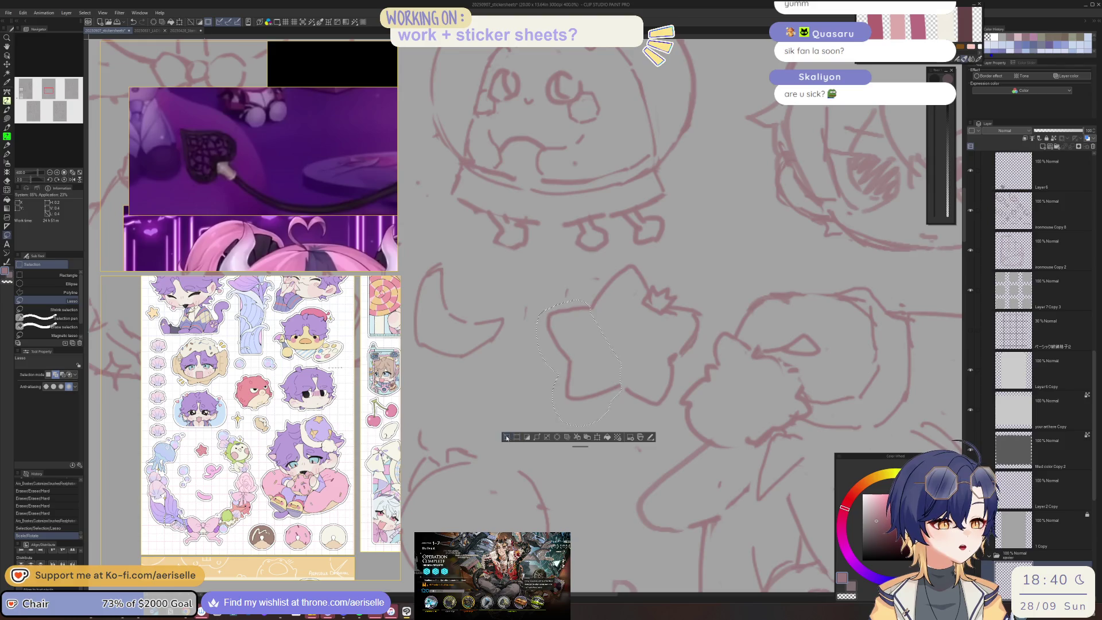
{"action": "key", "text": "ctrl+d"}
Reselect the star and move it up and to the left
{"action": "mouse_move", "coordinate": [646, 414]}
{"action": "left_mouse_down"}
{"action": "mouse_move", "coordinate": [683, 368]}
{"action": "mouse_move", "coordinate": [663, 345]}
{"action": "left_mouse_up"}
{"action": "mouse_move", "coordinate": [671, 306]}
{"action": "left_mouse_down"}
{"action": "mouse_move", "coordinate": [680, 367]}
{"action": "mouse_move", "coordinate": [673, 303]}
{"action": "left_mouse_up"}
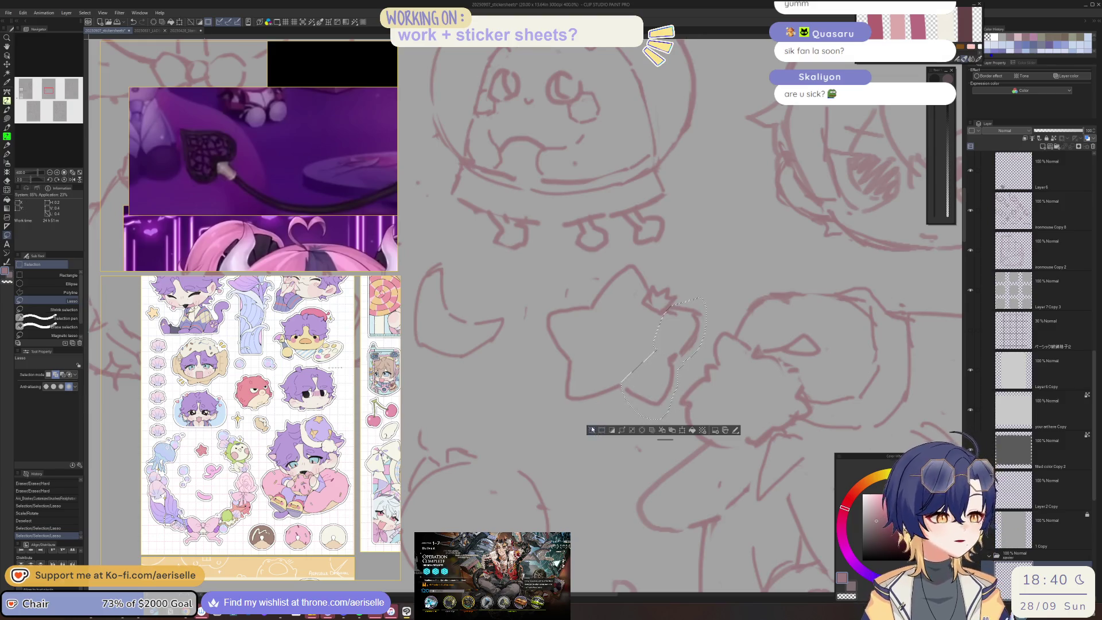
{"action": "key", "text": "ctrl+d"}
{"action": "key", "text": "ctrl+alt+0"}
{"action": "left_click_drag", "start_coordinate": [587, 321], "coordinate": [617, 350]}
{"action": "left_click_drag", "start_coordinate": [609, 308], "coordinate": [592, 314]}
{"action": "key", "text": "k"}
{"action": "left_click_drag", "start_coordinate": [527, 381], "coordinate": [519, 372]}
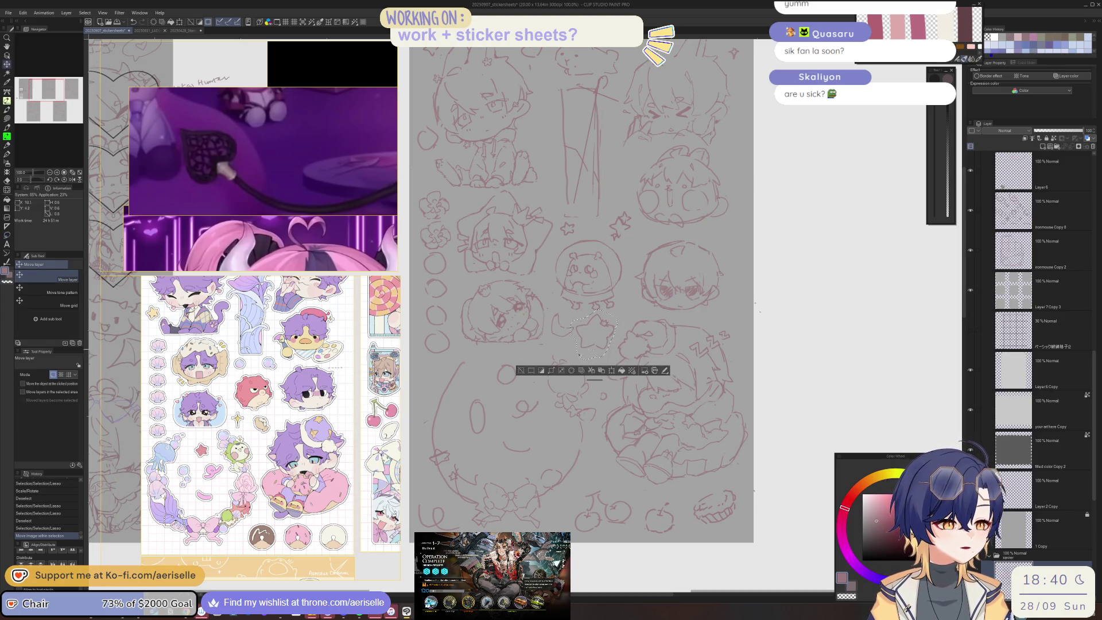
{"action": "left_click", "coordinate": [520, 371]}
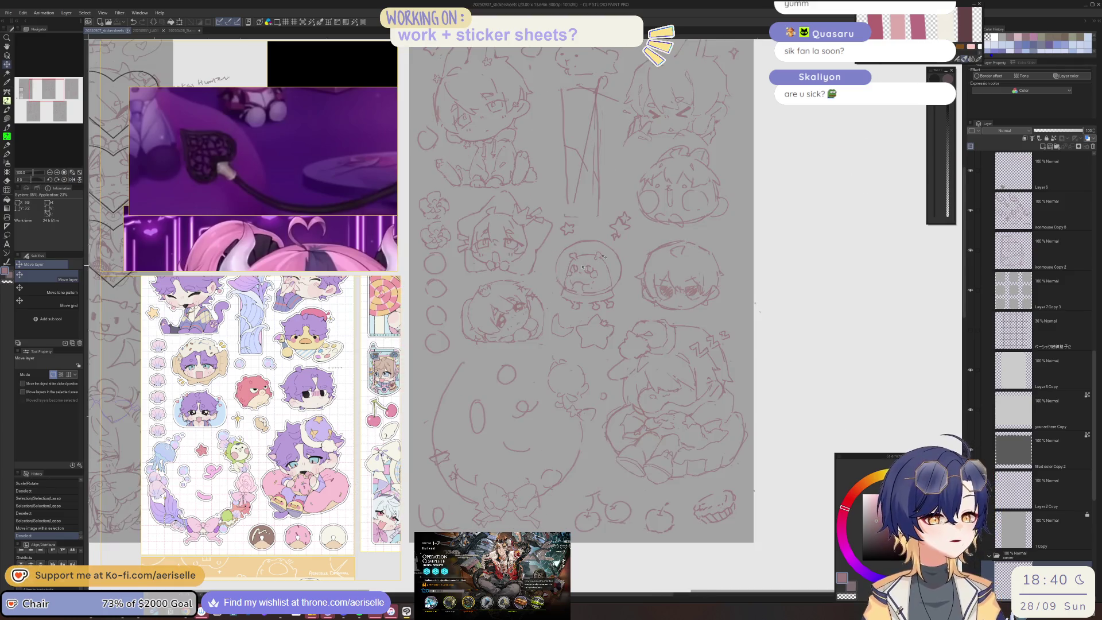
Sketch a stroke to the left of the big circle with the pen
{"action": "scroll", "coordinate": [489, 442], "scroll_direction": "up", "scroll_amount": 3}
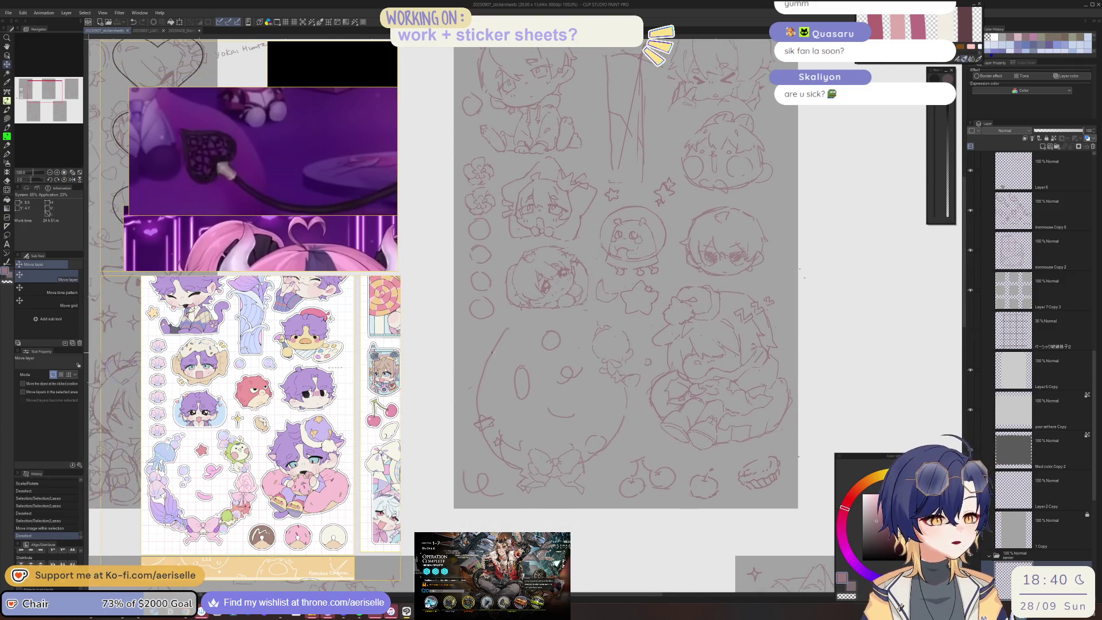
{"action": "key", "text": "p"}
{"action": "mouse_move", "coordinate": [477, 434]}
{"action": "left_mouse_down"}
{"action": "mouse_move", "coordinate": [480, 452]}
{"action": "mouse_move", "coordinate": [525, 484]}
{"action": "left_mouse_up"}
Draw a curve down the right of the round face, retrying until clean
{"action": "mouse_move", "coordinate": [472, 454]}
{"action": "left_mouse_down"}
{"action": "mouse_move", "coordinate": [470, 489]}
{"action": "mouse_move", "coordinate": [498, 526]}
{"action": "left_mouse_up"}
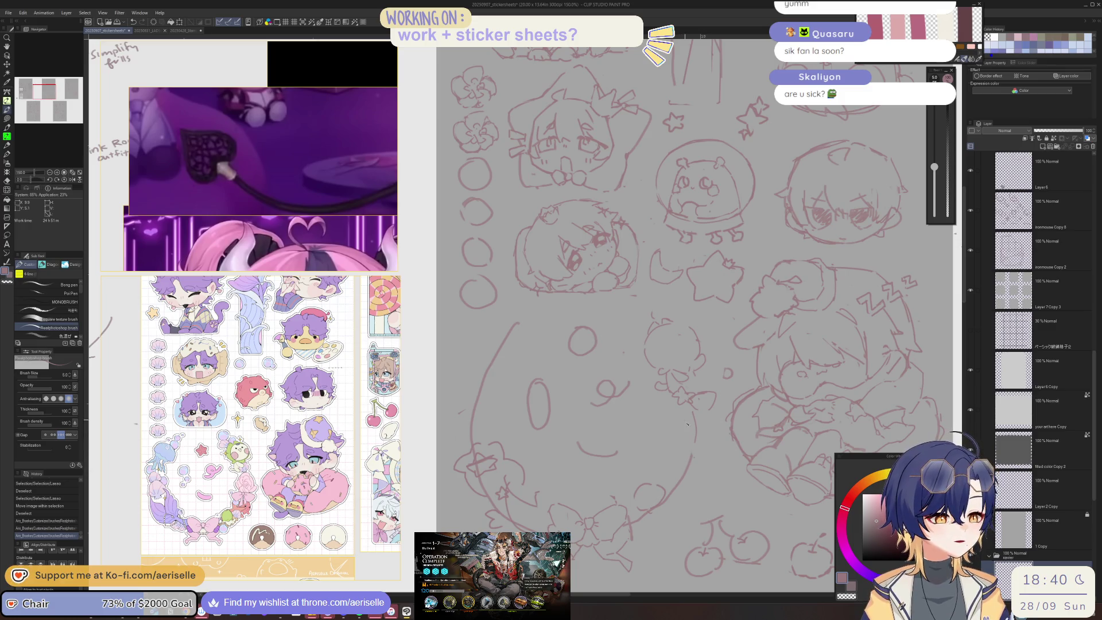
{"action": "mouse_move", "coordinate": [694, 417]}
{"action": "left_mouse_down"}
{"action": "mouse_move", "coordinate": [697, 466]}
{"action": "mouse_move", "coordinate": [660, 520]}
{"action": "left_mouse_up"}
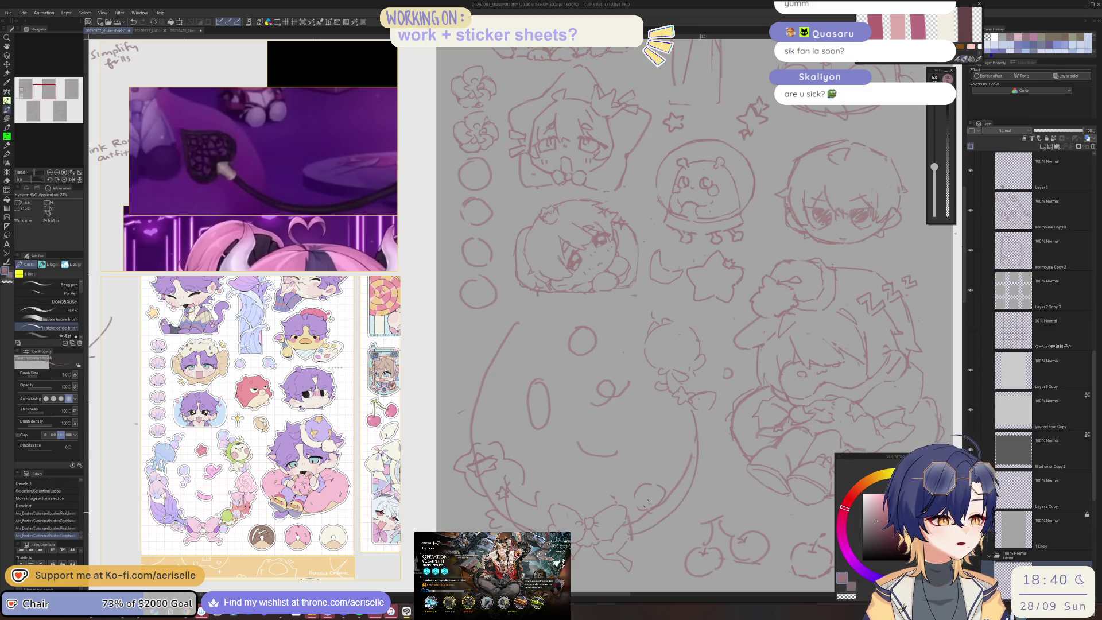
{"action": "key", "text": "ctrl+z"}
{"action": "key", "text": "ctrl+z"}
{"action": "key", "text": "ctrl+z"}
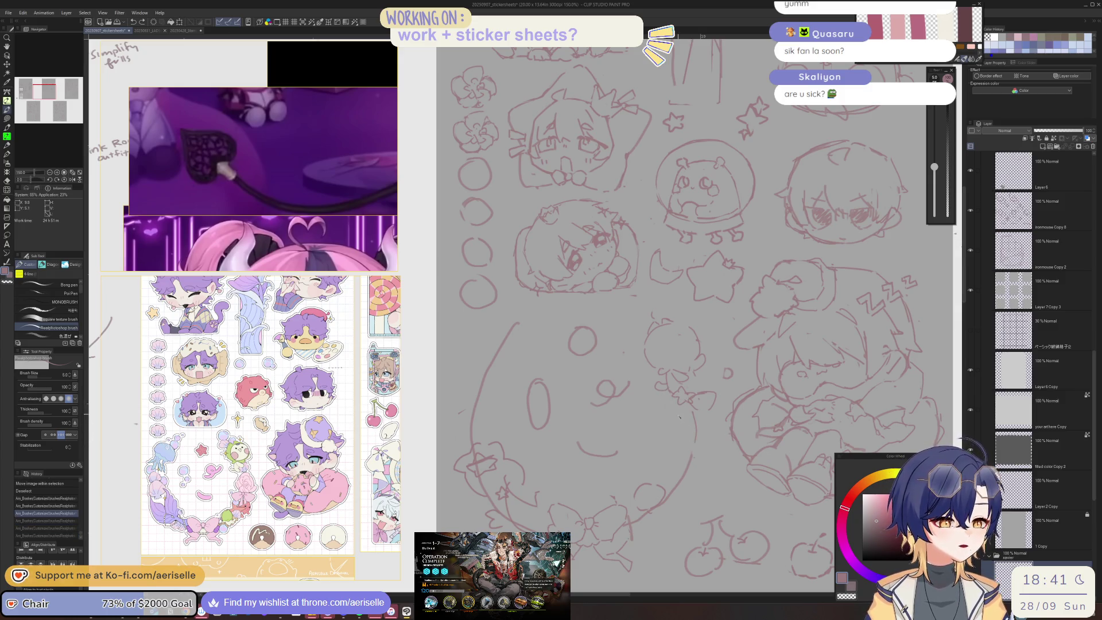
{"action": "mouse_move", "coordinate": [681, 437]}
{"action": "left_mouse_down"}
{"action": "mouse_move", "coordinate": [646, 543]}
{"action": "mouse_move", "coordinate": [669, 509]}
{"action": "left_mouse_up"}
{"action": "key", "text": "ctrl+z"}
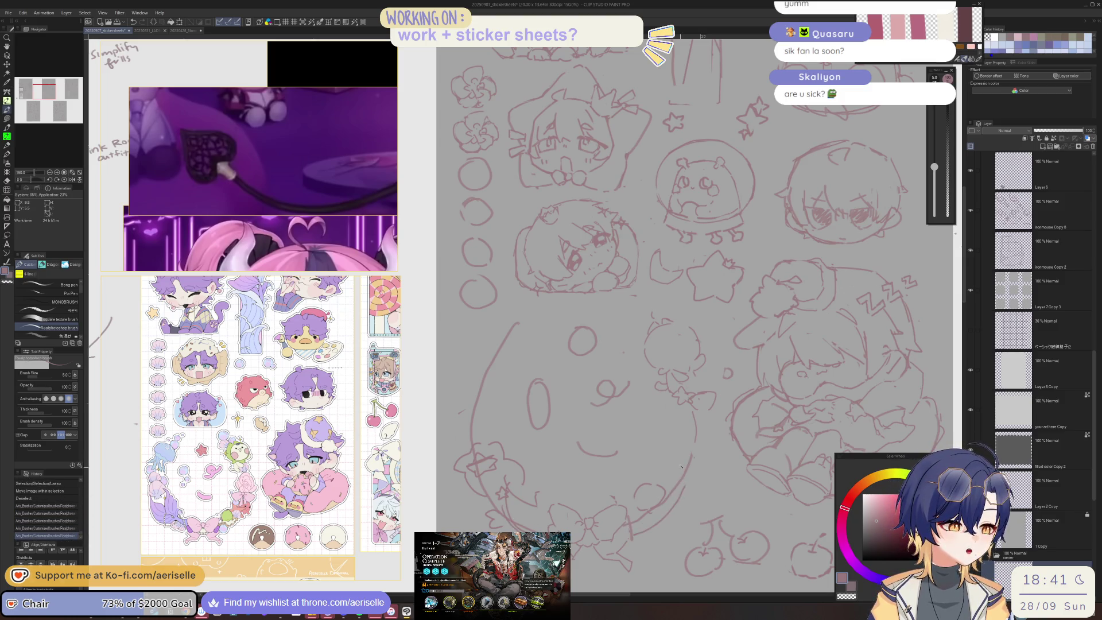
{"action": "left_click_drag", "start_coordinate": [677, 428], "coordinate": [634, 534]}
{"action": "key", "text": "ctrl+z"}
{"action": "left_click_drag", "start_coordinate": [681, 442], "coordinate": [637, 527]}
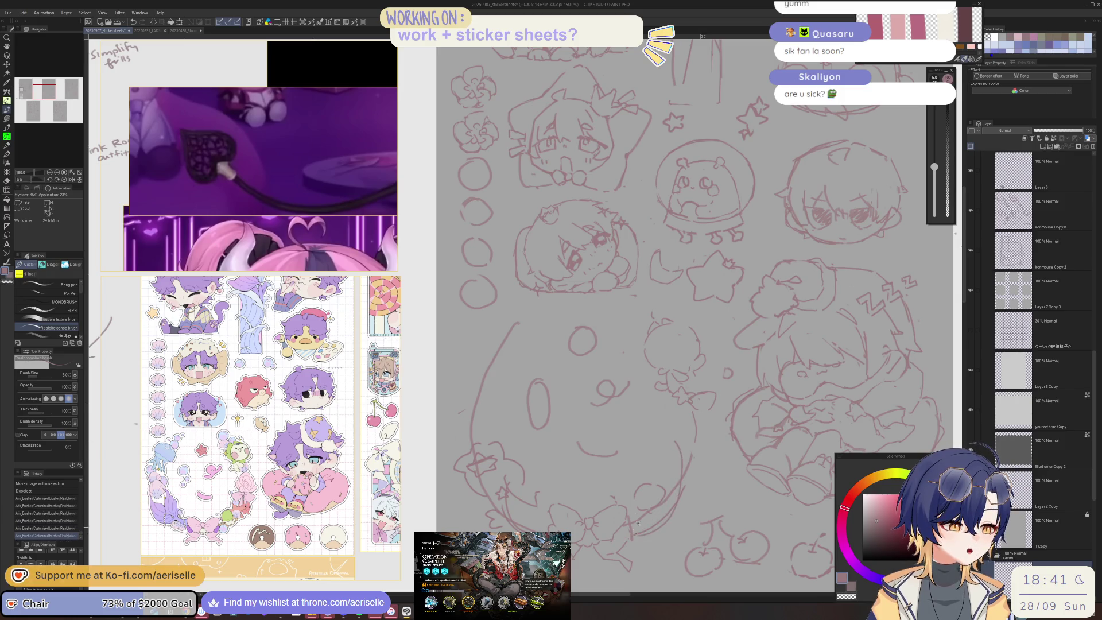
Extend the curve toward the bottom and erase stray lines along it
{"action": "mouse_move", "coordinate": [525, 461]}
{"action": "left_mouse_down"}
{"action": "mouse_move", "coordinate": [533, 497]}
{"action": "mouse_move", "coordinate": [509, 484]}
{"action": "mouse_move", "coordinate": [517, 500]}
{"action": "mouse_move", "coordinate": [591, 506]}
{"action": "mouse_move", "coordinate": [646, 473]}
{"action": "mouse_move", "coordinate": [652, 454]}
{"action": "mouse_move", "coordinate": [676, 508]}
{"action": "left_mouse_up"}
{"action": "key", "text": "ctrl+z"}
{"action": "key", "text": "ctrl+z"}
{"action": "mouse_move", "coordinate": [666, 438]}
{"action": "left_mouse_down"}
{"action": "mouse_move", "coordinate": [676, 505]}
{"action": "mouse_move", "coordinate": [630, 556]}
{"action": "mouse_move", "coordinate": [579, 562]}
{"action": "left_mouse_up"}
{"action": "key", "text": "e"}
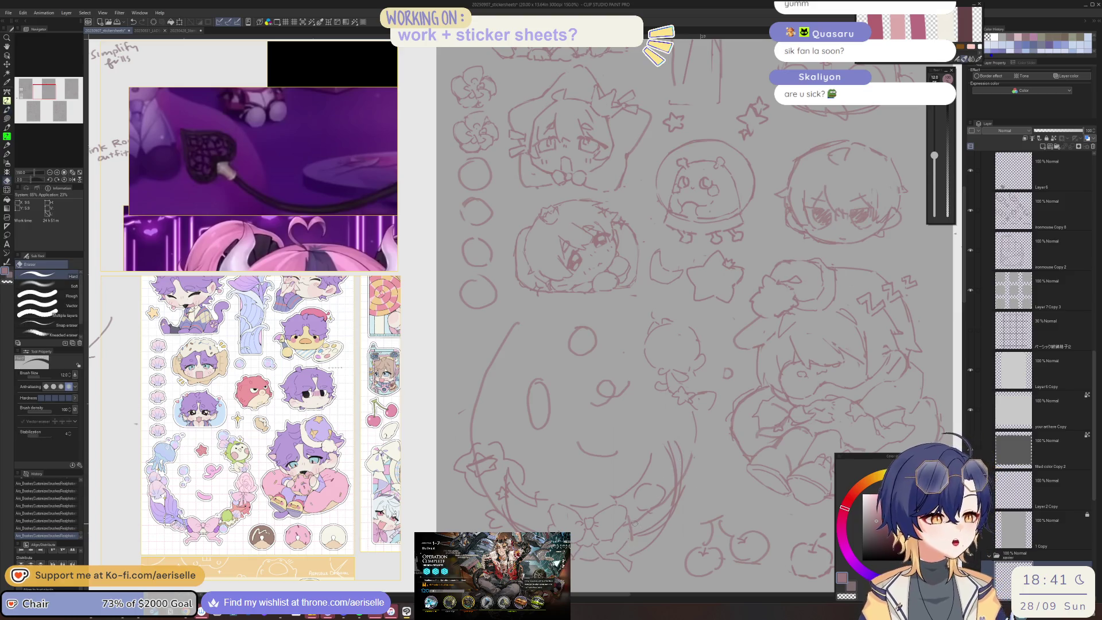
{"action": "mouse_move", "coordinate": [646, 505]}
{"action": "left_mouse_down"}
{"action": "mouse_move", "coordinate": [661, 528]}
{"action": "mouse_move", "coordinate": [634, 544]}
{"action": "mouse_move", "coordinate": [663, 517]}
{"action": "left_mouse_up"}
{"action": "key", "text": "bracketleft"}
{"action": "key", "text": "bracketleft"}
Sketch small stars to the left of the big circle
{"action": "key", "text": "p"}
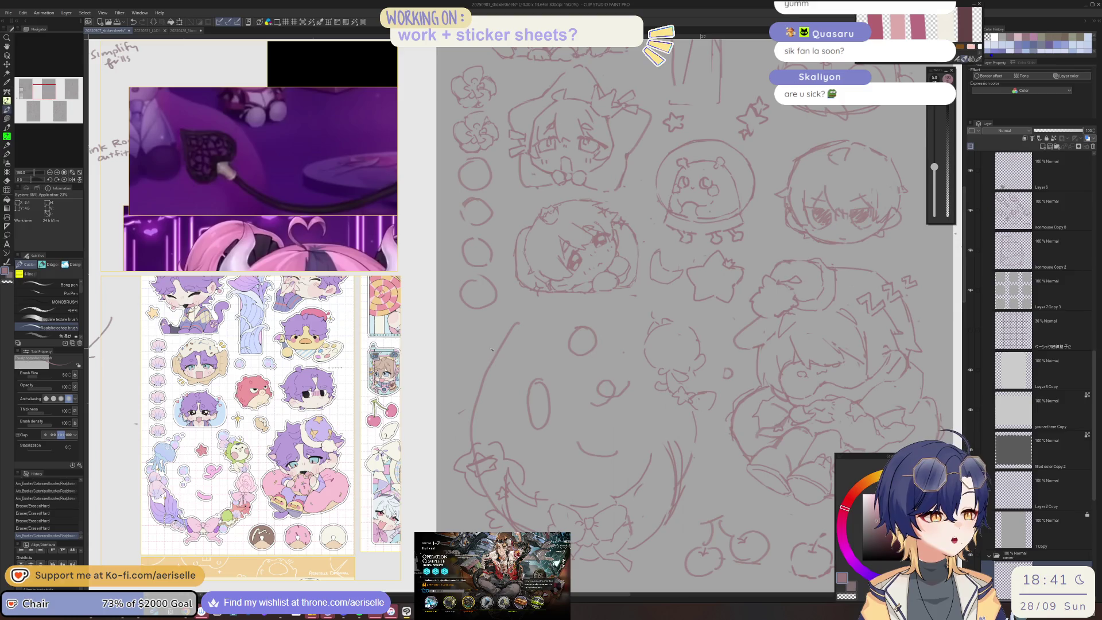
{"action": "mouse_move", "coordinate": [495, 333]}
{"action": "left_mouse_down"}
{"action": "mouse_move", "coordinate": [481, 350]}
{"action": "mouse_move", "coordinate": [504, 338]}
{"action": "left_mouse_up"}
{"action": "left_click_drag", "start_coordinate": [513, 321], "coordinate": [502, 362]}
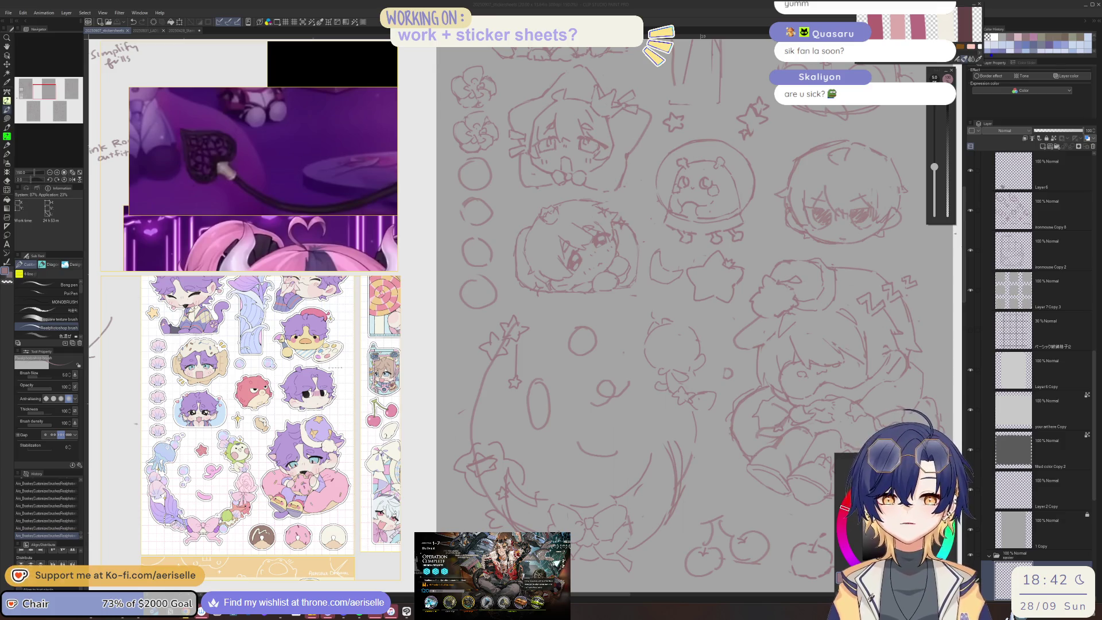
Switch over to the Arknights game window
{"action": "key", "text": "alt+Tab"}
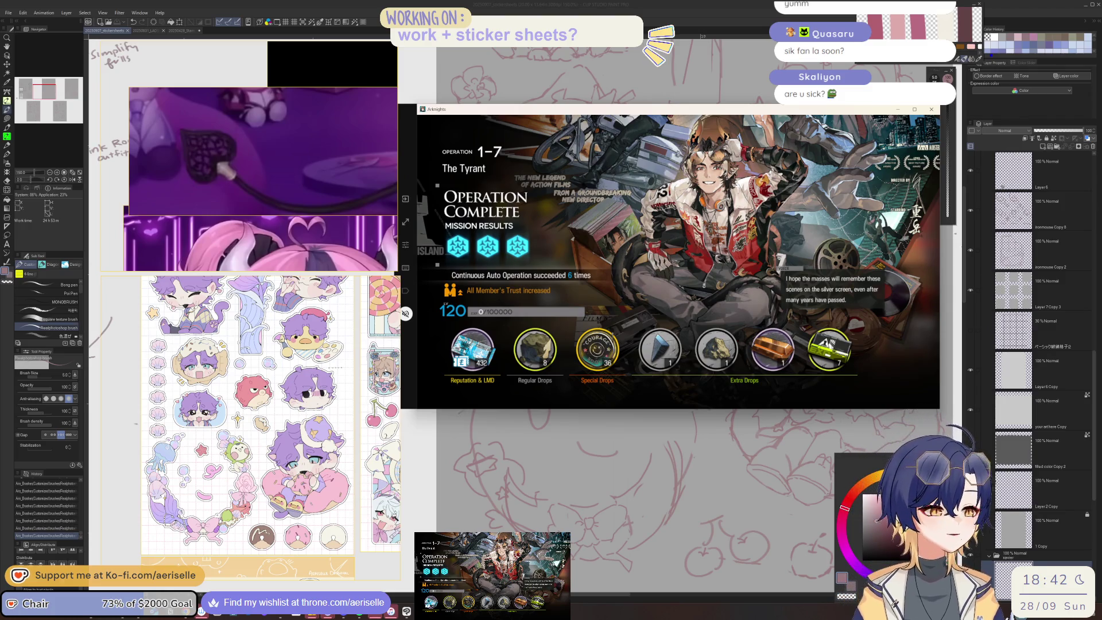
Dismiss the 1-7 results, relaunch the auto operation, and return to Clip Studio Paint
{"action": "left_click", "coordinate": [795, 317]}
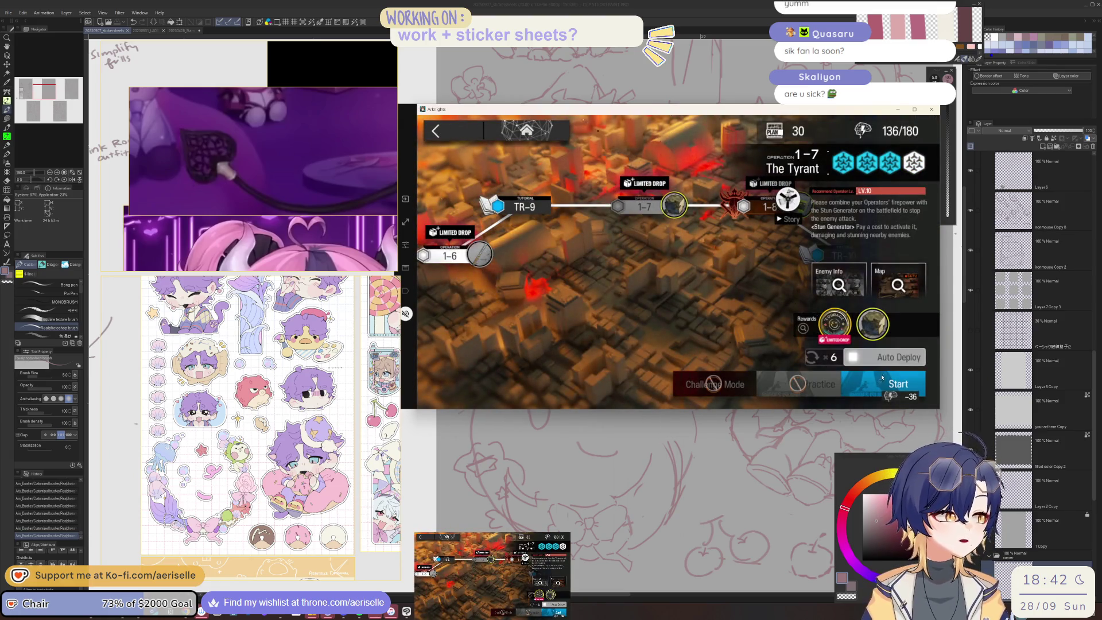
{"action": "left_click", "coordinate": [883, 381]}
{"action": "left_click", "coordinate": [877, 296]}
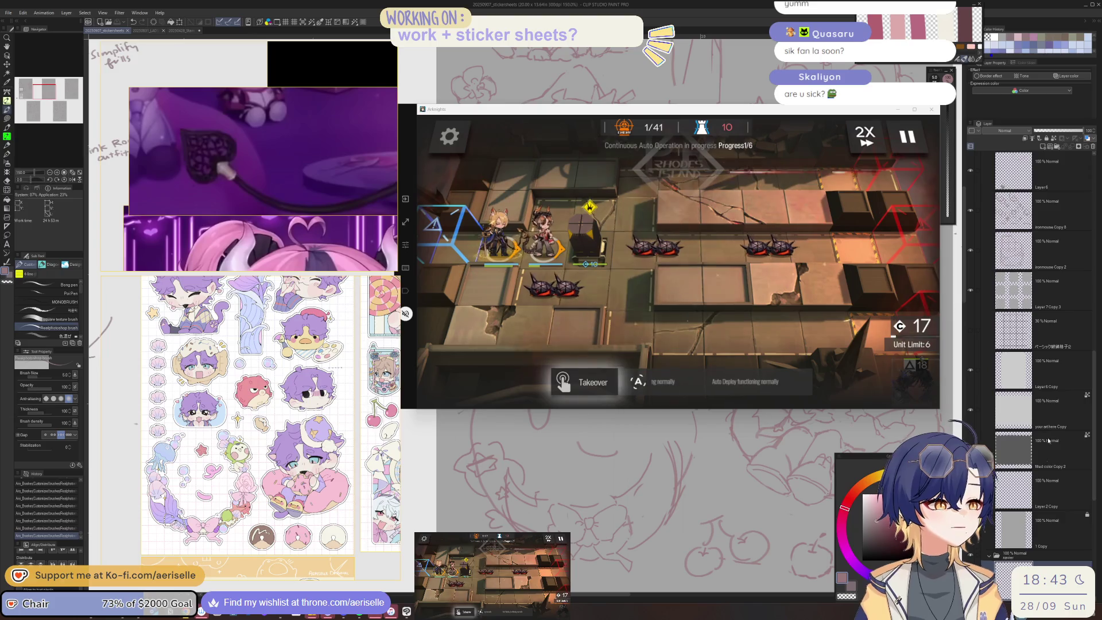
{"action": "left_click", "coordinate": [748, 395]}
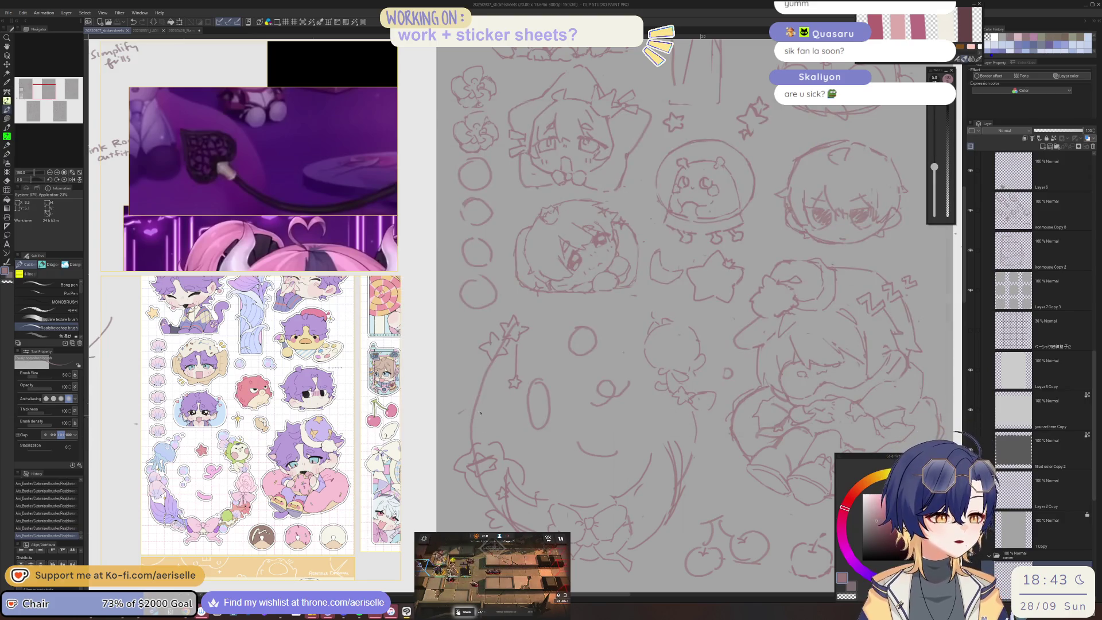
Add short strokes beside the big round face, undoing one to redraw it
{"action": "left_click_drag", "start_coordinate": [466, 383], "coordinate": [488, 416]}
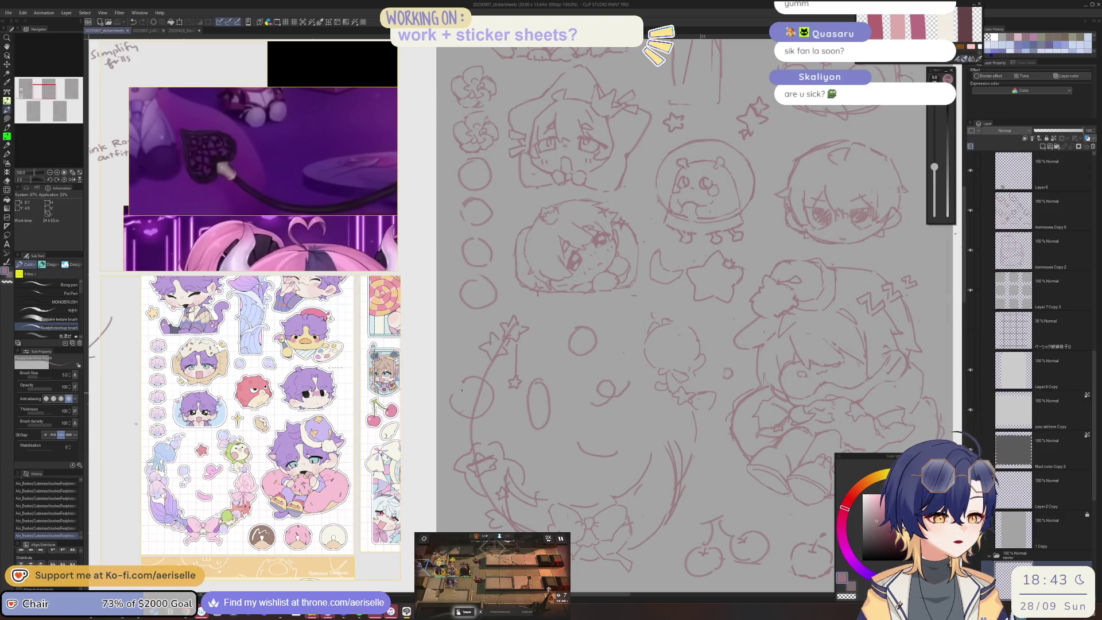
{"action": "mouse_move", "coordinate": [691, 415]}
{"action": "left_mouse_down"}
{"action": "mouse_move", "coordinate": [718, 436]}
{"action": "mouse_move", "coordinate": [693, 418]}
{"action": "mouse_move", "coordinate": [706, 448]}
{"action": "mouse_move", "coordinate": [696, 487]}
{"action": "left_mouse_up"}
{"action": "key", "text": "ctrl+z"}
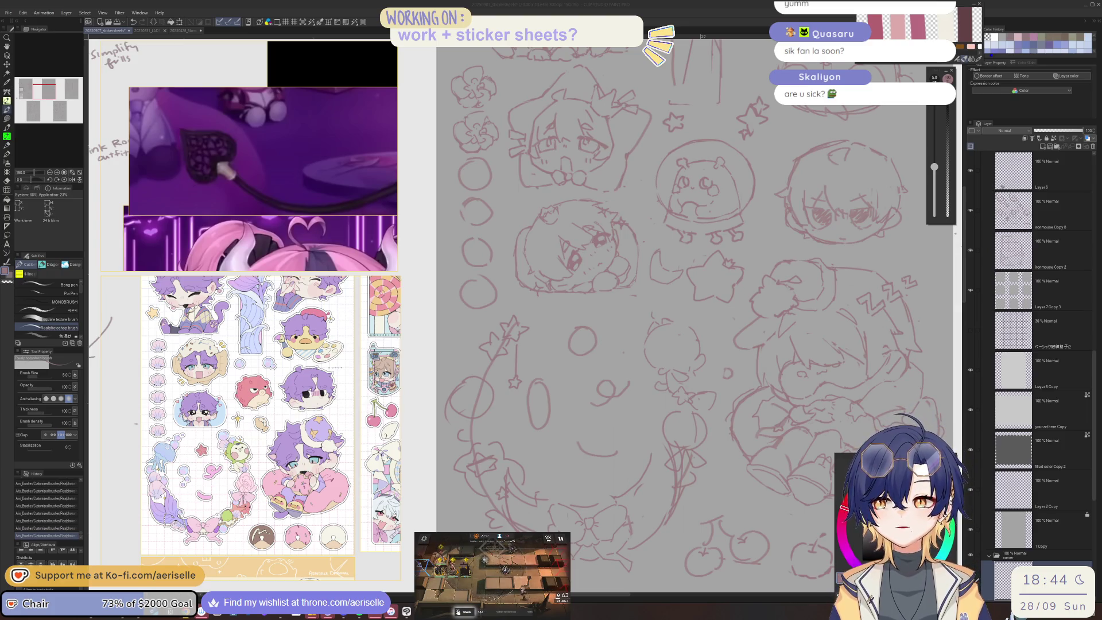
{"action": "key", "text": "alt+Tab"}
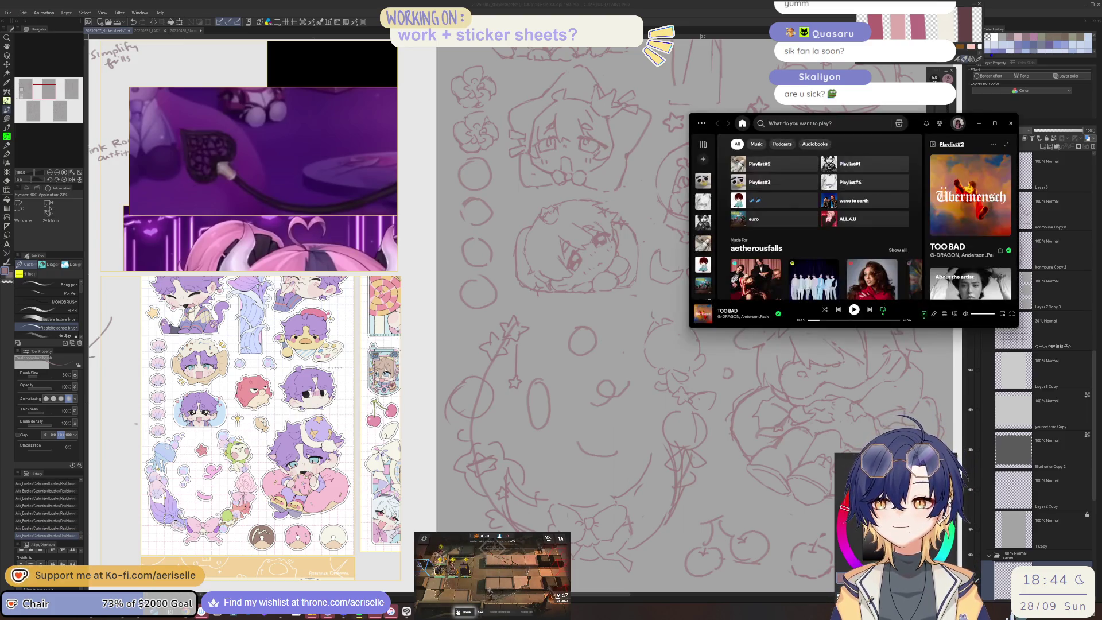
{"action": "key", "text": "alt+Tab"}
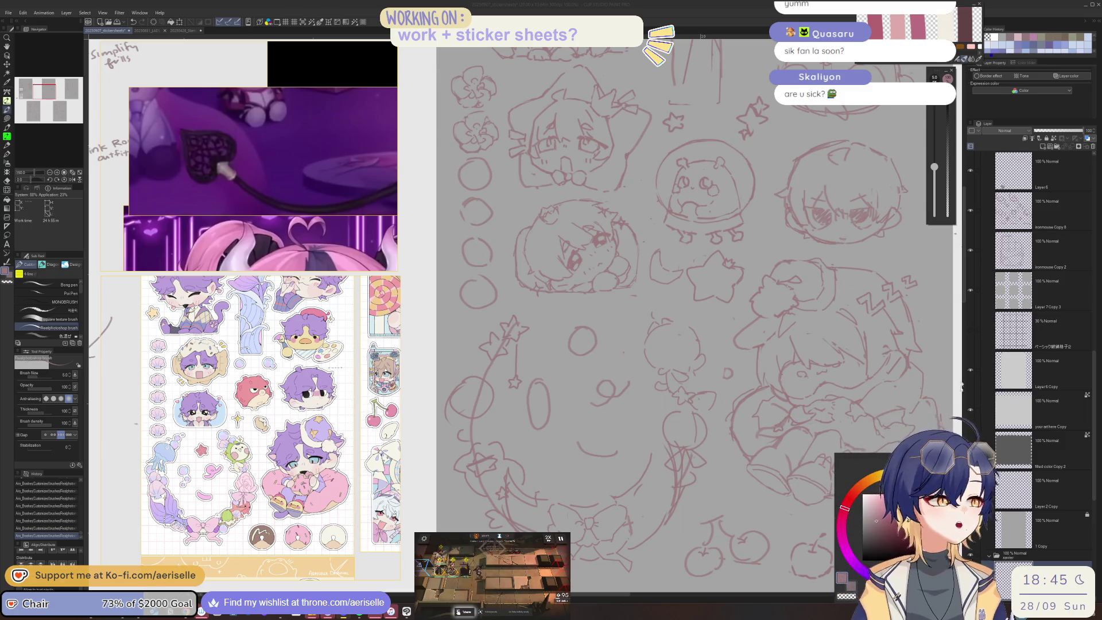
{"action": "key", "text": "alt+Tab"}
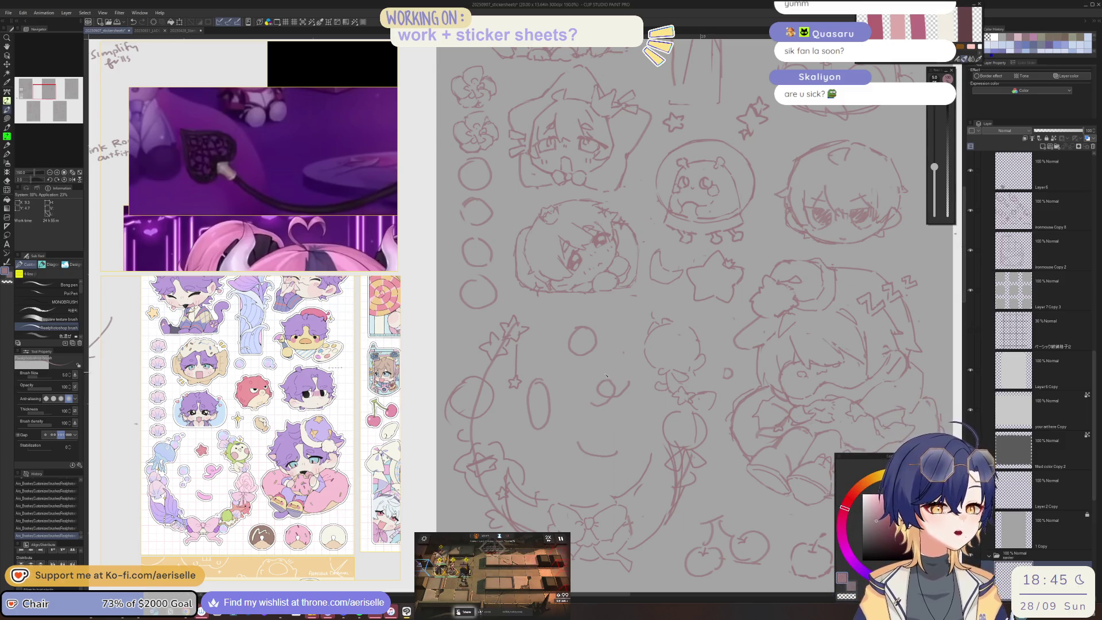
Draw star points around the small circle and erase the leftover circle lines
{"action": "scroll", "coordinate": [587, 368], "scroll_direction": "up", "scroll_amount": 3}
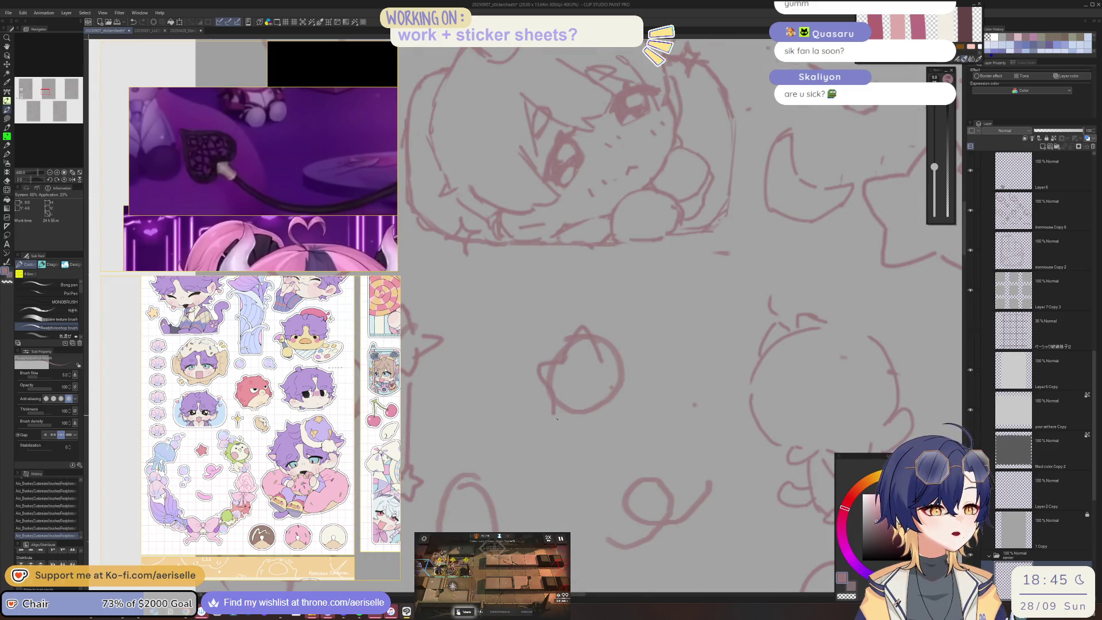
{"action": "left_click_drag", "start_coordinate": [599, 410], "coordinate": [623, 384]}
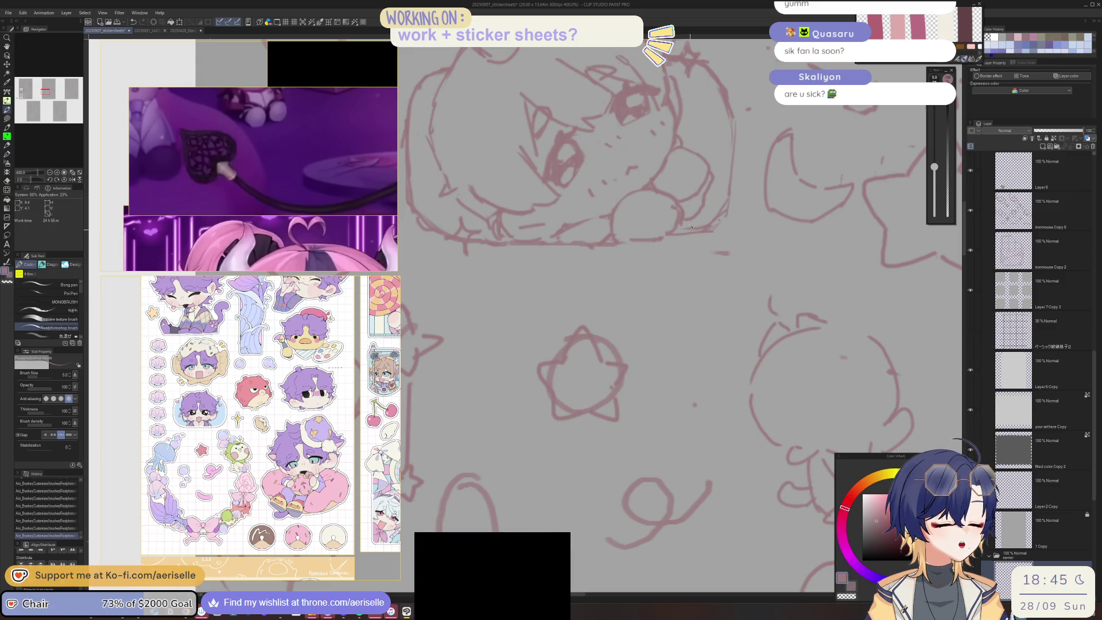
{"action": "key", "text": "e"}
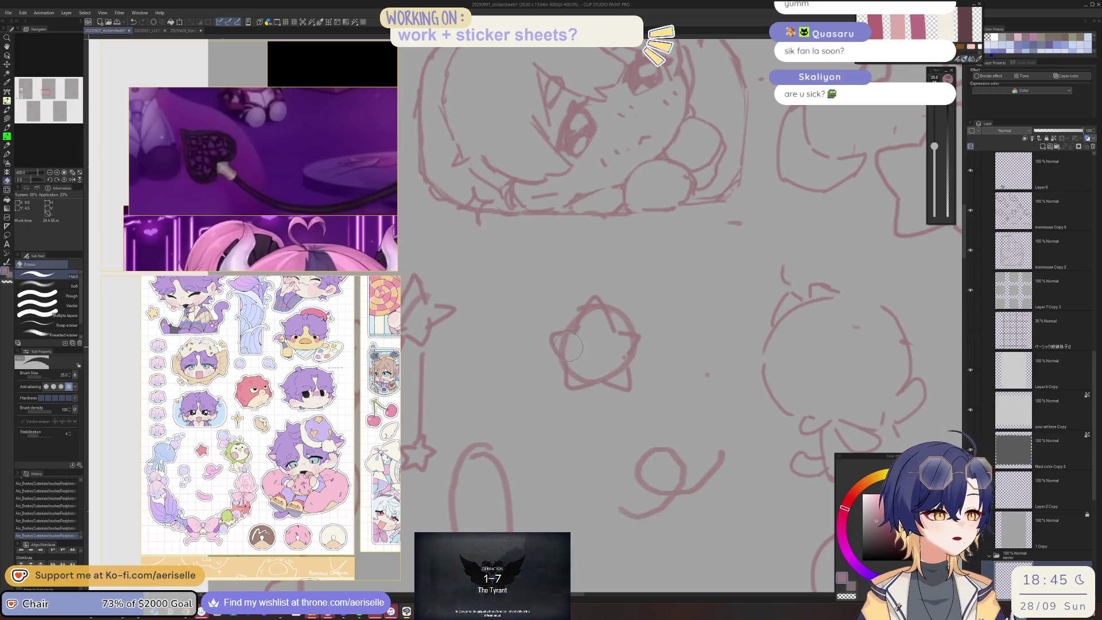
{"action": "left_click_drag", "start_coordinate": [577, 373], "coordinate": [619, 372]}
{"action": "left_click_drag", "start_coordinate": [620, 313], "coordinate": [669, 351]}
Zoom out, recenter the sheet, and add a small dot near the star
{"action": "key", "text": "ctrl+alt+0"}
{"action": "mouse_move", "coordinate": [768, 448]}
{"action": "left_mouse_down"}
{"action": "mouse_move", "coordinate": [629, 341]}
{"action": "mouse_move", "coordinate": [671, 412]}
{"action": "left_mouse_up"}
{"action": "scroll", "coordinate": [537, 349], "scroll_direction": "up", "scroll_amount": 3}
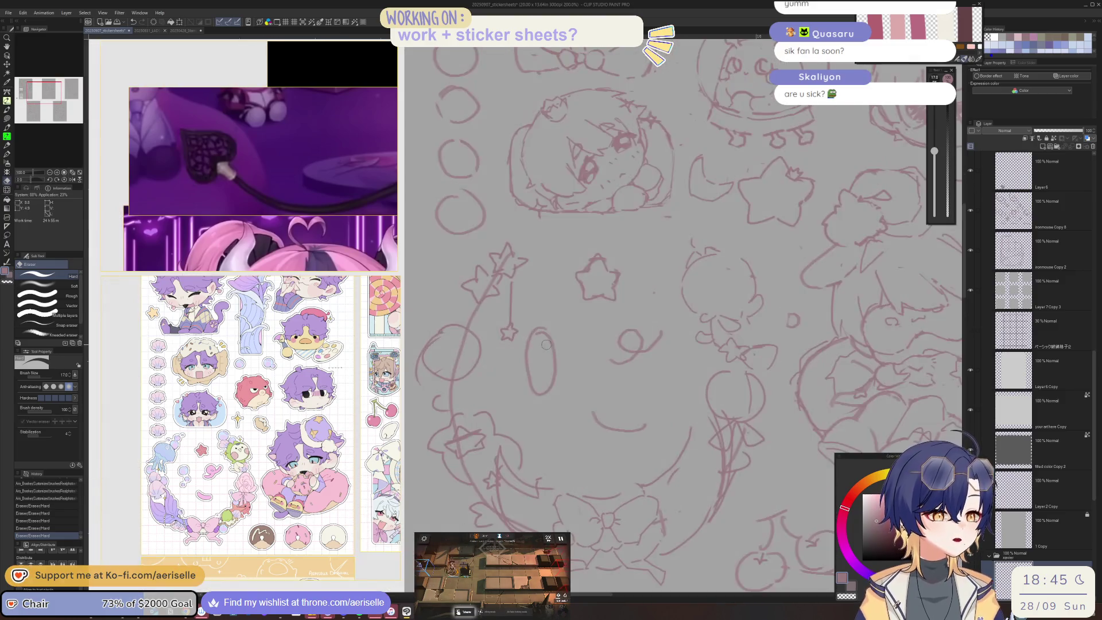
{"action": "scroll", "coordinate": [642, 346], "scroll_direction": "up", "scroll_amount": 3}
{"action": "key", "text": "p"}
{"action": "left_click", "coordinate": [629, 349]}
{"action": "left_click", "coordinate": [601, 341]}
{"action": "key", "text": "ctrl+z"}
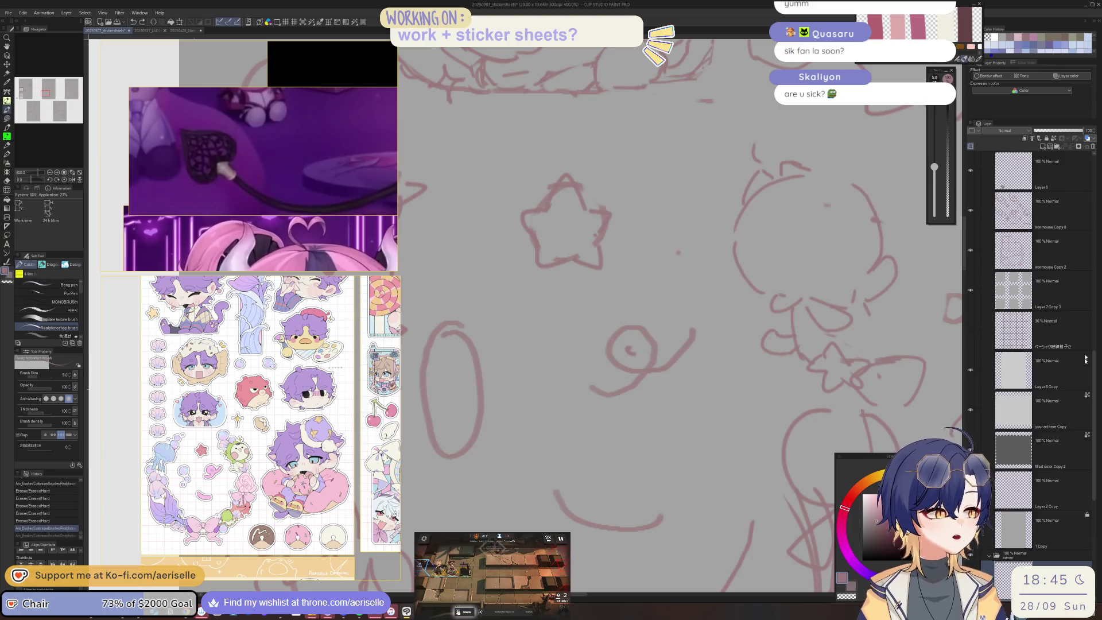
{"action": "scroll", "coordinate": [1059, 432], "scroll_direction": "down", "scroll_amount": 5}
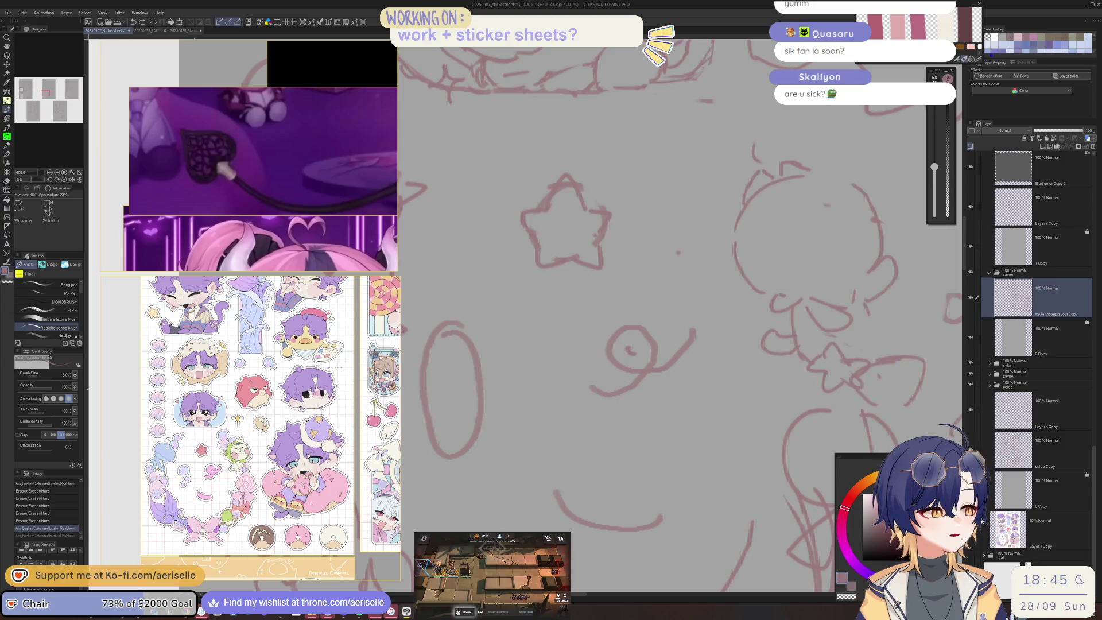
Select Layer 1 Copy, collapse the open folder, and drag it above 2 Copy
{"action": "left_click", "coordinate": [1048, 522]}
{"action": "scroll", "coordinate": [553, 363], "scroll_direction": "down", "scroll_amount": 6}
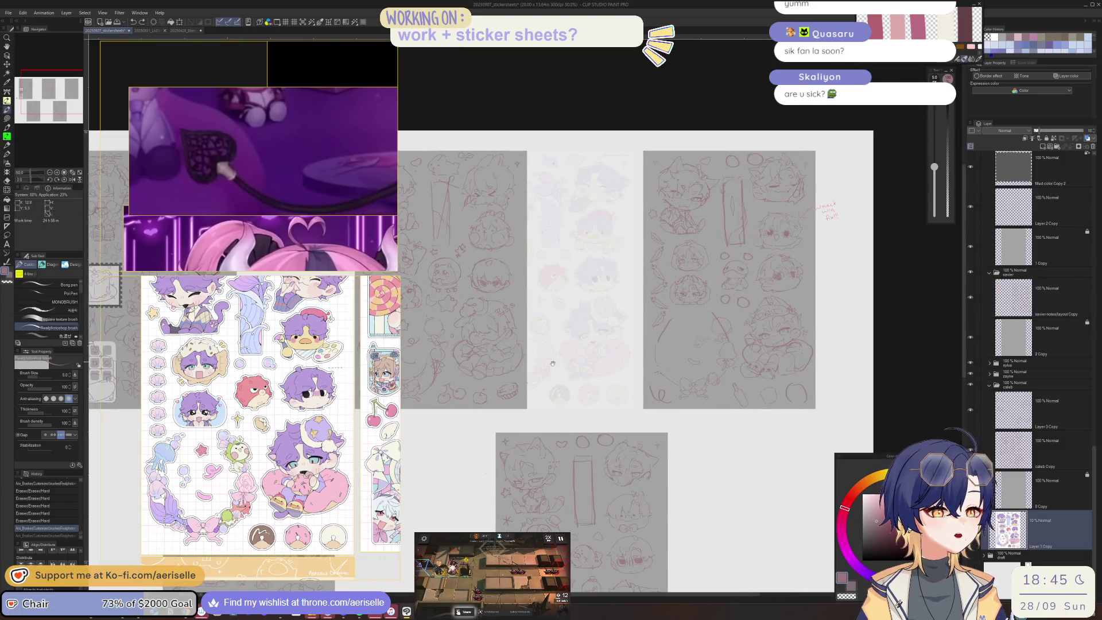
{"action": "left_click_drag", "start_coordinate": [553, 364], "coordinate": [716, 348]}
{"action": "key", "text": "k"}
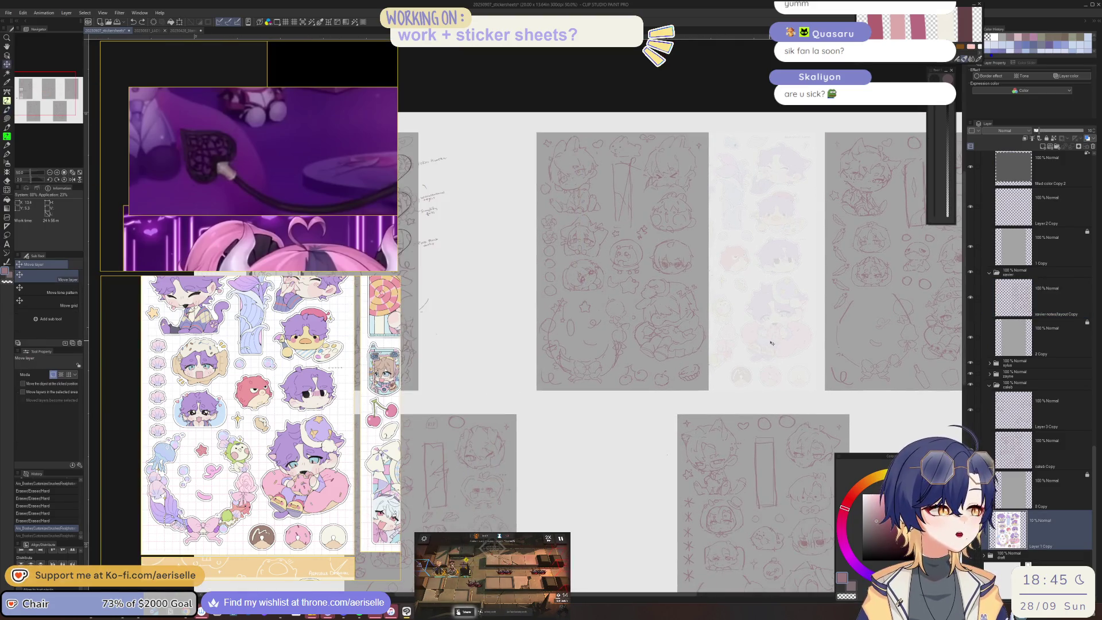
{"action": "left_click", "coordinate": [678, 349]}
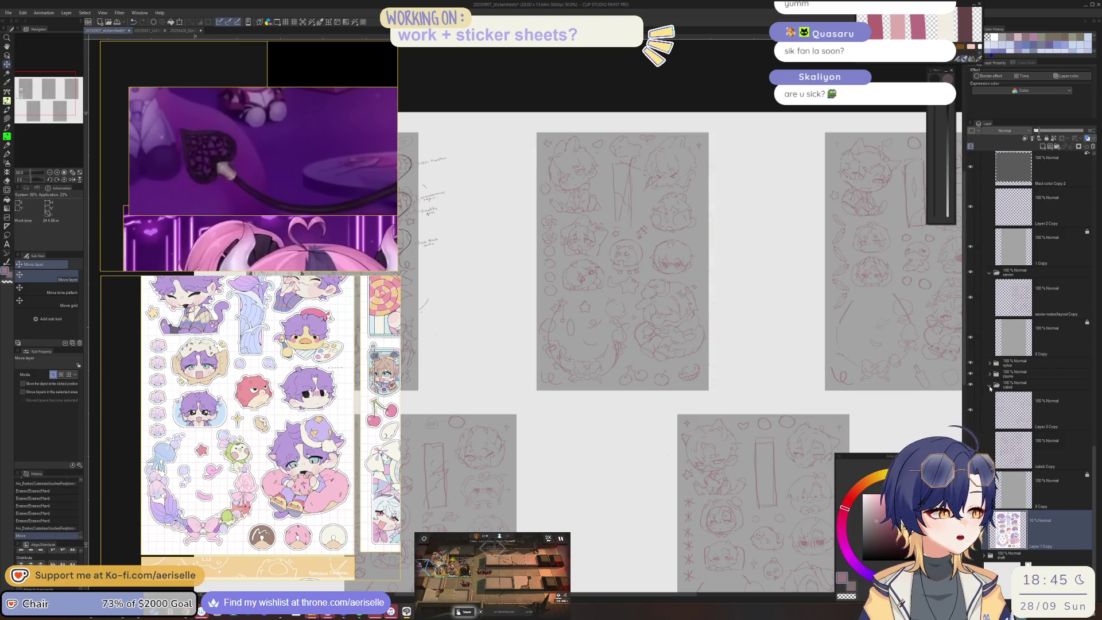
{"action": "left_click_drag", "start_coordinate": [1095, 462], "coordinate": [1094, 160]}
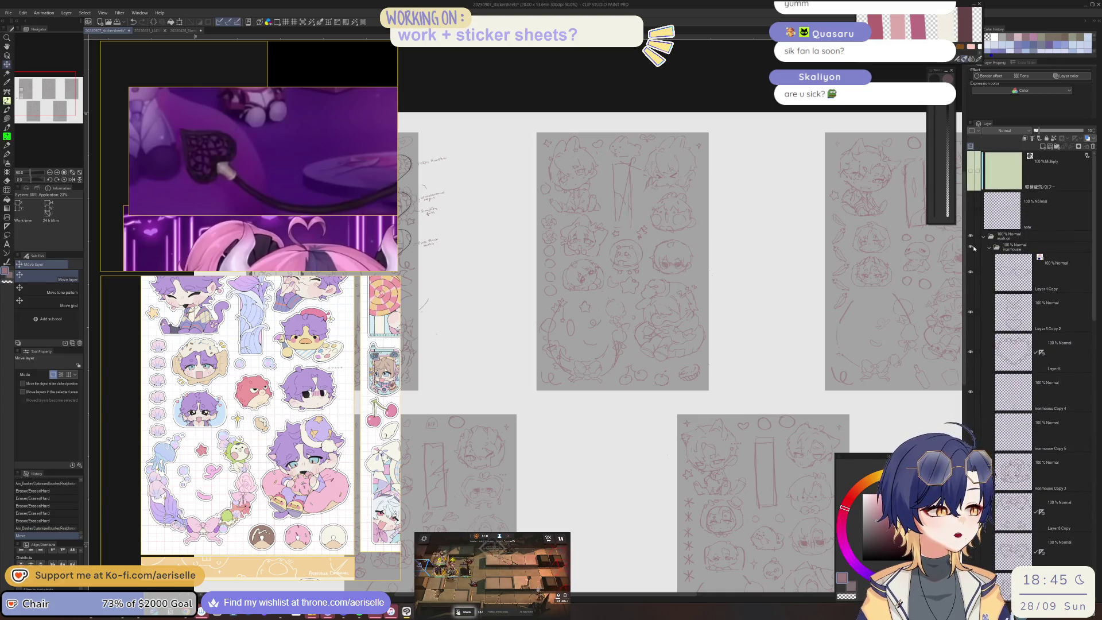
{"action": "left_click", "coordinate": [989, 249]}
{"action": "mouse_move", "coordinate": [1032, 347]}
{"action": "left_mouse_down"}
{"action": "mouse_move", "coordinate": [1052, 227]}
{"action": "mouse_move", "coordinate": [1049, 313]}
{"action": "left_mouse_up"}
{"action": "scroll", "coordinate": [611, 428], "scroll_direction": "up", "scroll_amount": 5}
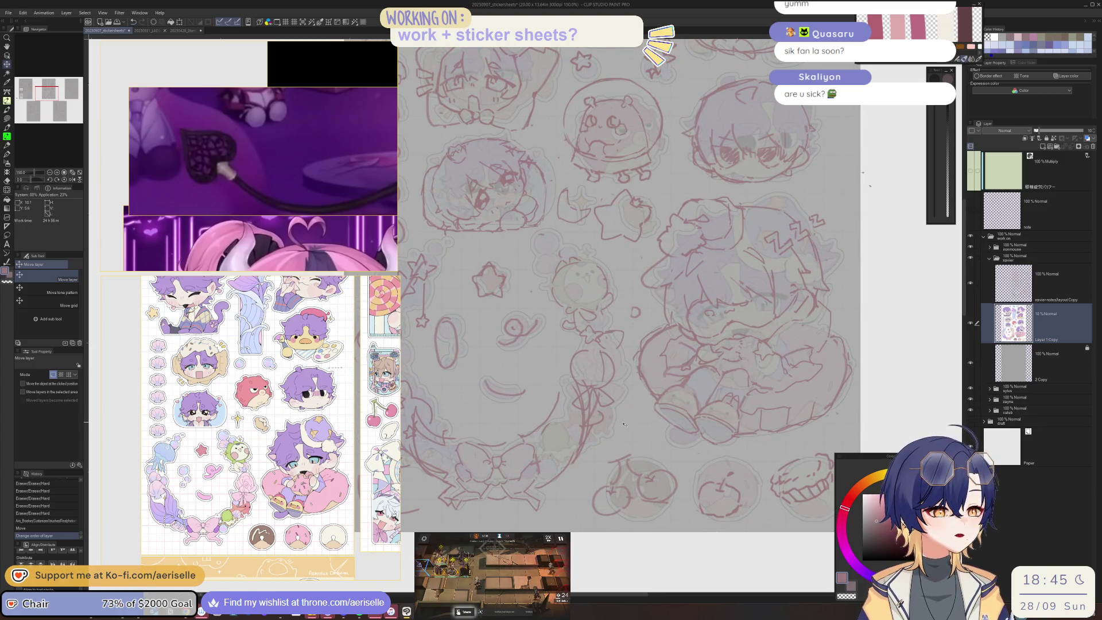
Erase near the 9 sticker and redraw its lower and top-right curves
{"action": "left_click_drag", "start_coordinate": [617, 472], "coordinate": [696, 309]}
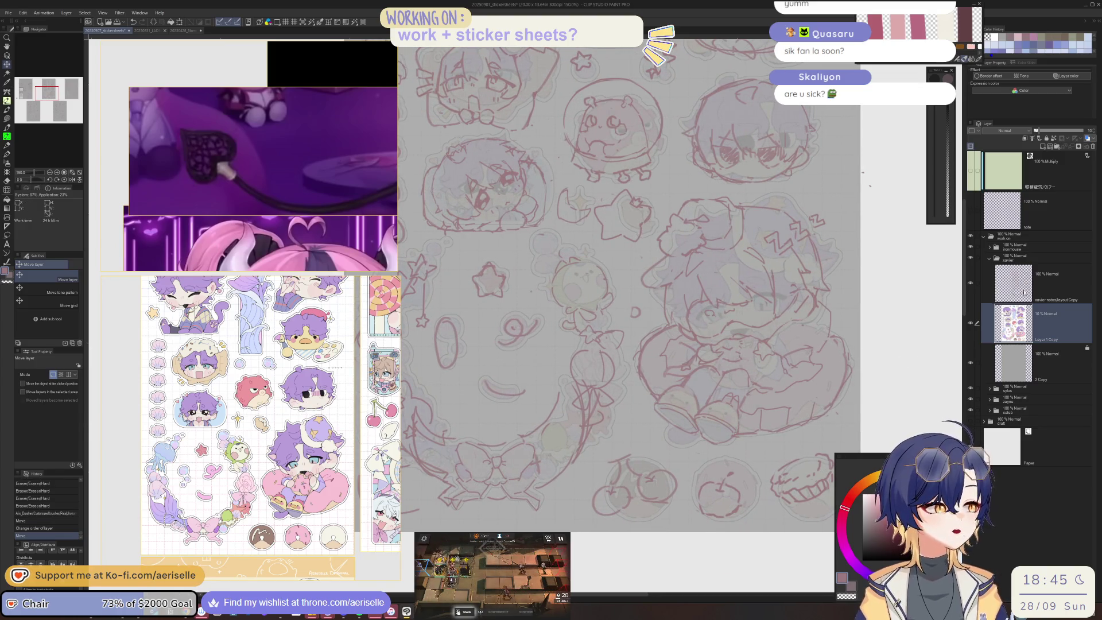
{"action": "key", "text": "alt+bracketright"}
{"action": "scroll", "coordinate": [528, 250], "scroll_direction": "up", "scroll_amount": 5}
{"action": "key", "text": "e"}
{"action": "left_click_drag", "start_coordinate": [511, 330], "coordinate": [562, 367]}
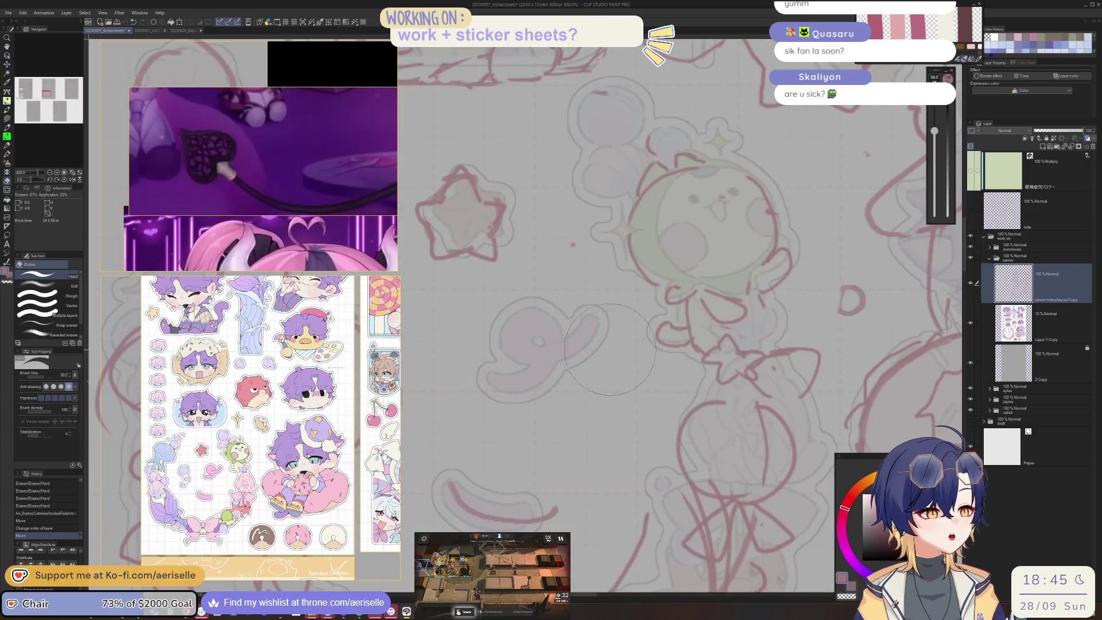
{"action": "scroll", "coordinate": [636, 201], "scroll_direction": "down", "scroll_amount": 3}
{"action": "scroll", "coordinate": [610, 304], "scroll_direction": "up", "scroll_amount": 3}
{"action": "key", "text": "b"}
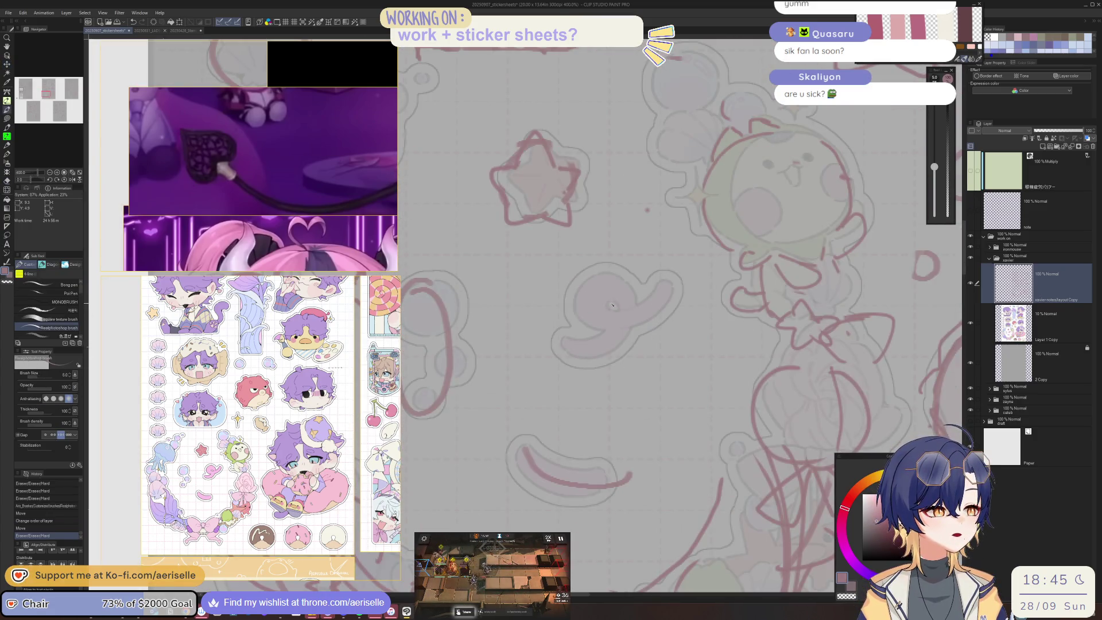
{"action": "left_click", "coordinate": [611, 304]}
{"action": "mouse_move", "coordinate": [581, 288]}
{"action": "left_mouse_down"}
{"action": "mouse_move", "coordinate": [562, 349]}
{"action": "mouse_move", "coordinate": [625, 340]}
{"action": "left_mouse_up"}
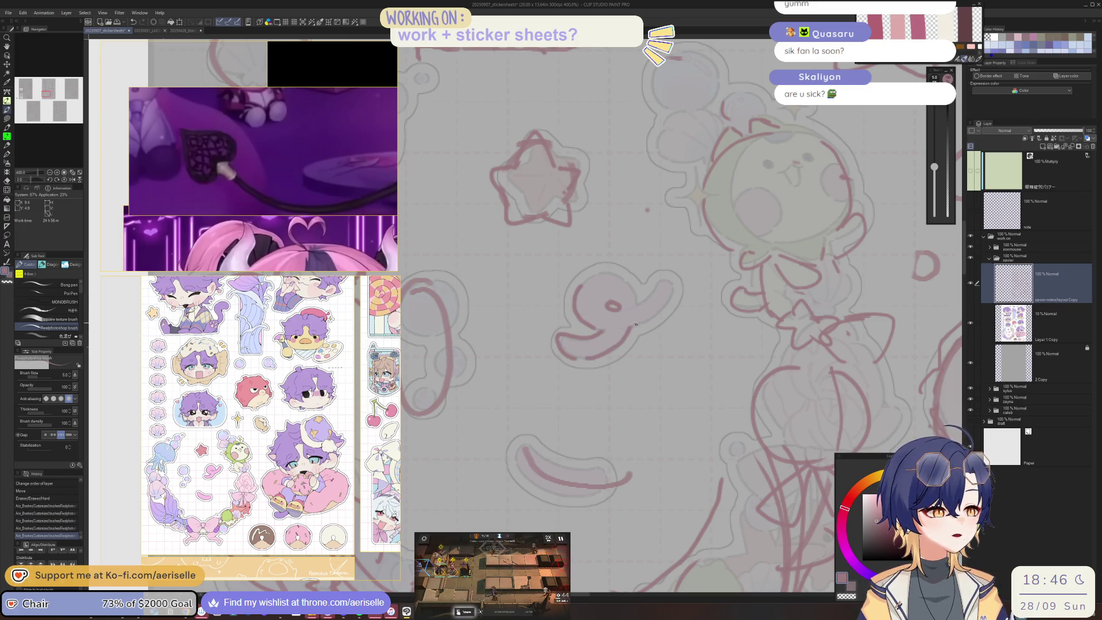
{"action": "mouse_move", "coordinate": [663, 285]}
{"action": "left_mouse_down"}
{"action": "mouse_move", "coordinate": [636, 294]}
{"action": "mouse_move", "coordinate": [734, 298]}
{"action": "left_mouse_up"}
Redo the 9's lower curve and clean up the bean-shaped outline
{"action": "left_click_drag", "start_coordinate": [662, 443], "coordinate": [555, 340]}
{"action": "mouse_move", "coordinate": [621, 368]}
{"action": "left_mouse_down"}
{"action": "mouse_move", "coordinate": [514, 345]}
{"action": "mouse_move", "coordinate": [506, 359]}
{"action": "mouse_move", "coordinate": [567, 400]}
{"action": "left_mouse_up"}
{"action": "mouse_move", "coordinate": [527, 353]}
{"action": "left_mouse_down"}
{"action": "mouse_move", "coordinate": [520, 343]}
{"action": "mouse_move", "coordinate": [574, 363]}
{"action": "left_mouse_up"}
{"action": "key", "text": "e"}
{"action": "left_click_drag", "start_coordinate": [540, 396], "coordinate": [584, 392]}
{"action": "key", "text": "b"}
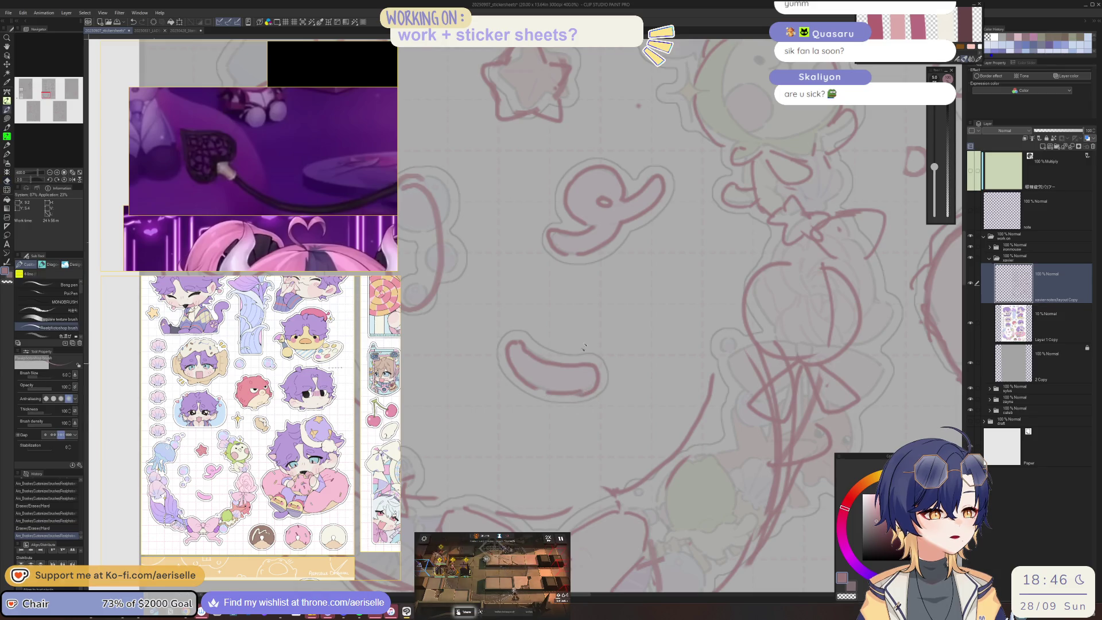
Erase the loop over the star and complete its lower and right arms
{"action": "scroll", "coordinate": [580, 359], "scroll_direction": "down", "scroll_amount": 5}
{"action": "scroll", "coordinate": [669, 365], "scroll_direction": "up", "scroll_amount": 3}
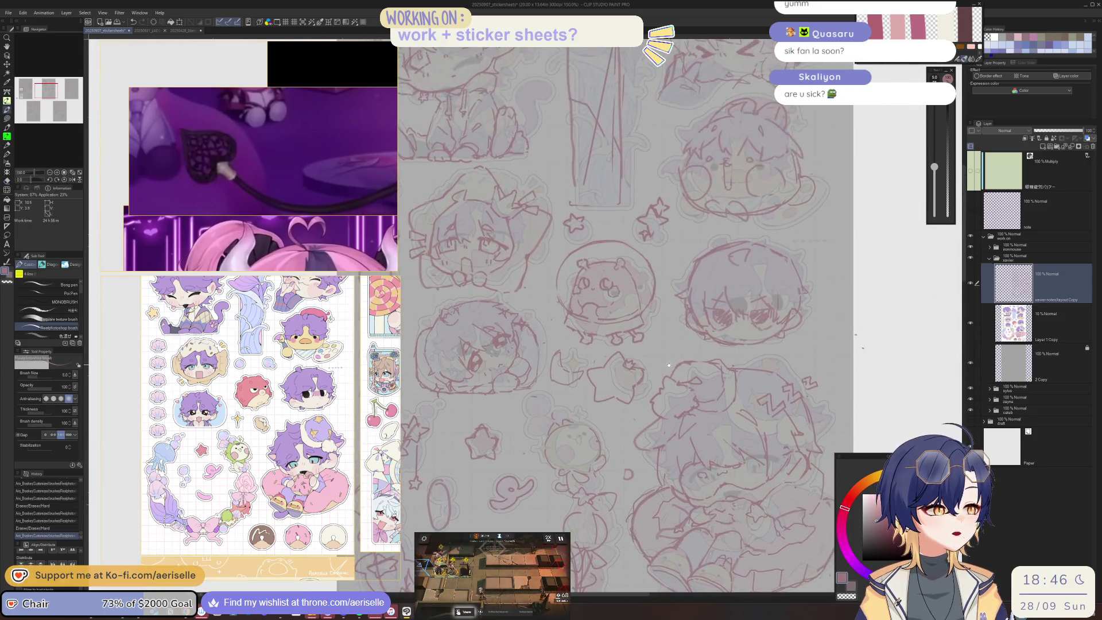
{"action": "scroll", "coordinate": [669, 365], "scroll_direction": "up", "scroll_amount": 3}
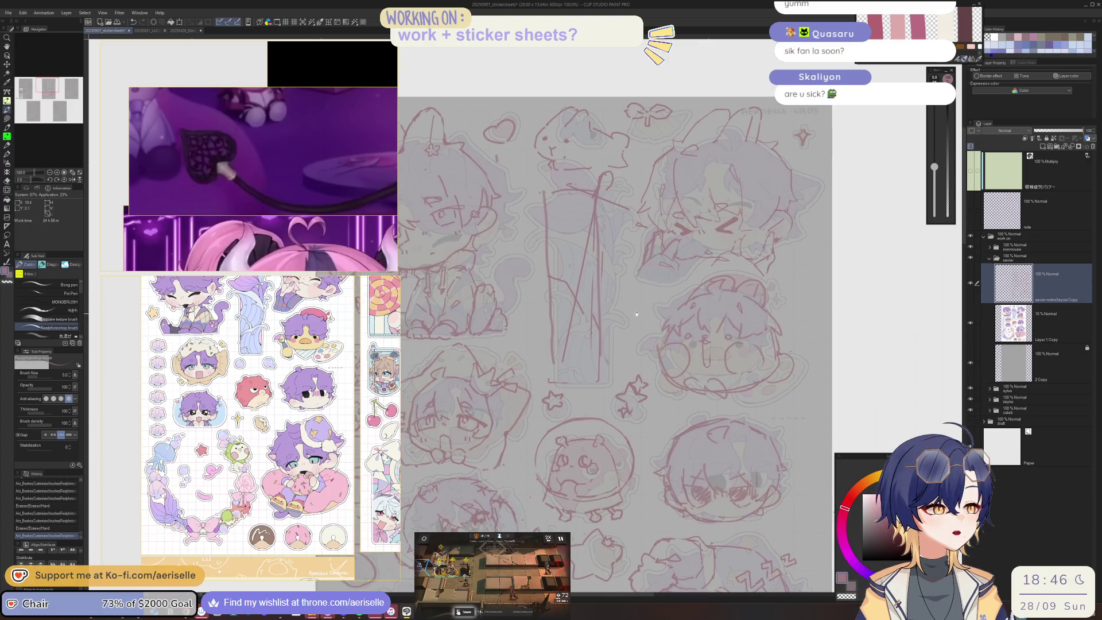
{"action": "scroll", "coordinate": [738, 346], "scroll_direction": "up", "scroll_amount": 1}
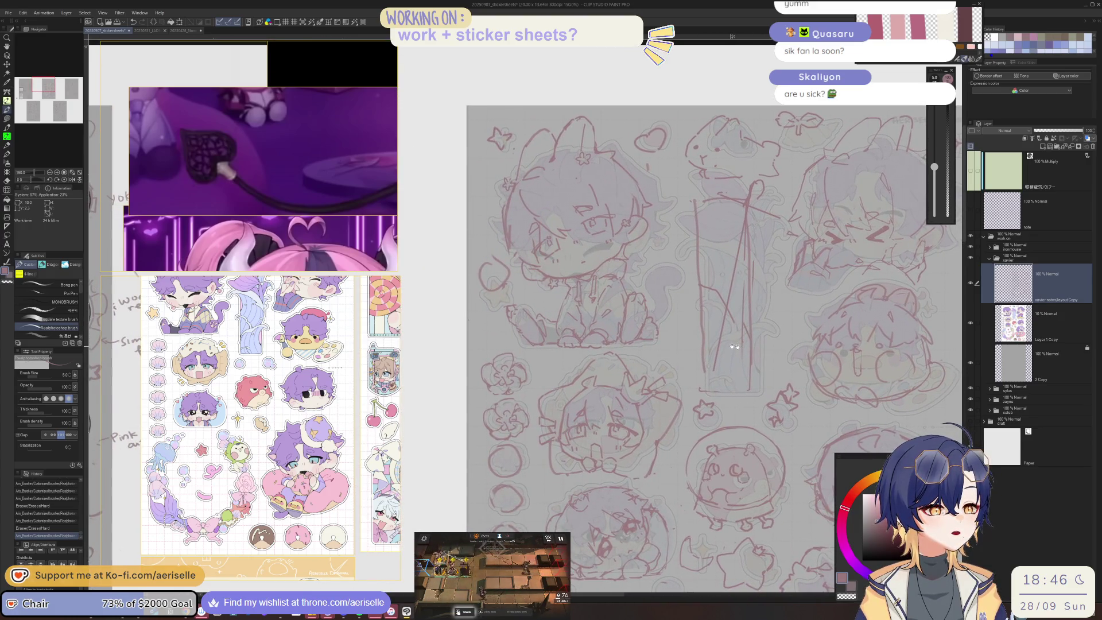
{"action": "scroll", "coordinate": [494, 279], "scroll_direction": "up", "scroll_amount": 5}
{"action": "mouse_move", "coordinate": [459, 298]}
{"action": "left_mouse_down"}
{"action": "mouse_move", "coordinate": [551, 345]}
{"action": "mouse_move", "coordinate": [505, 402]}
{"action": "mouse_move", "coordinate": [492, 397]}
{"action": "mouse_move", "coordinate": [534, 414]}
{"action": "mouse_move", "coordinate": [441, 457]}
{"action": "mouse_move", "coordinate": [483, 487]}
{"action": "mouse_move", "coordinate": [564, 495]}
{"action": "mouse_move", "coordinate": [572, 453]}
{"action": "left_mouse_up"}
{"action": "mouse_move", "coordinate": [540, 418]}
{"action": "left_mouse_down"}
{"action": "mouse_move", "coordinate": [577, 411]}
{"action": "mouse_move", "coordinate": [574, 442]}
{"action": "left_mouse_up"}
Lasso the star and move it up and to the left
{"action": "scroll", "coordinate": [574, 402], "scroll_direction": "down", "scroll_amount": 3}
{"action": "key", "text": "m"}
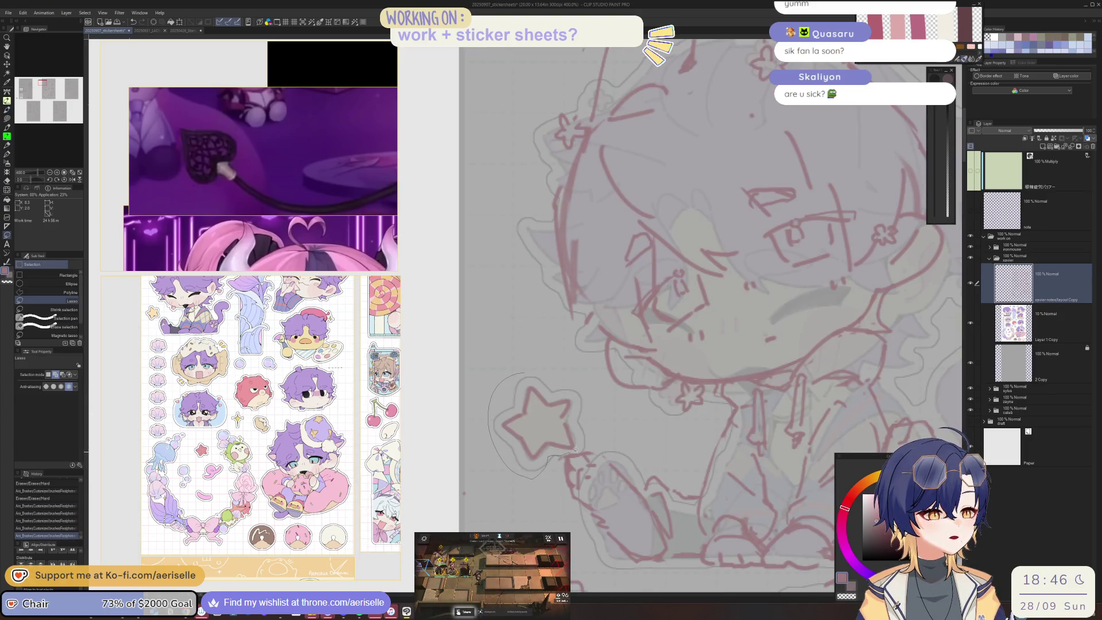
{"action": "left_click_drag", "start_coordinate": [580, 359], "coordinate": [574, 369]}
{"action": "key", "text": "k"}
{"action": "left_click_drag", "start_coordinate": [540, 422], "coordinate": [517, 384]}
Deselect the star and erase a small mark near the sparkle star
{"action": "key", "text": "ctrl+d"}
{"action": "scroll", "coordinate": [548, 258], "scroll_direction": "down", "scroll_amount": 2}
{"action": "scroll", "coordinate": [554, 260], "scroll_direction": "up", "scroll_amount": 3}
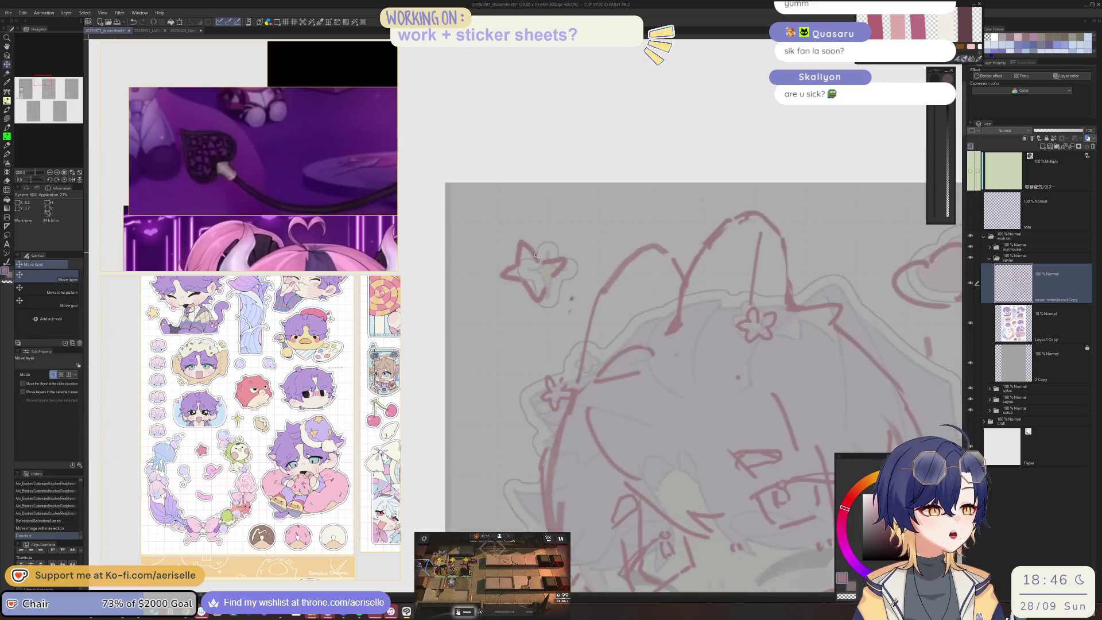
{"action": "key", "text": "e"}
{"action": "left_click", "coordinate": [557, 262]}
{"action": "scroll", "coordinate": [551, 259], "scroll_direction": "up", "scroll_amount": 3}
{"action": "key", "text": "p"}
Redraw the sparkle star's curves with the pen, undoing stray strokes
{"action": "mouse_move", "coordinate": [557, 211]}
{"action": "left_mouse_down"}
{"action": "mouse_move", "coordinate": [468, 268]}
{"action": "mouse_move", "coordinate": [561, 376]}
{"action": "left_mouse_up"}
{"action": "key", "text": "ctrl+z"}
{"action": "mouse_move", "coordinate": [468, 269]}
{"action": "left_mouse_down"}
{"action": "mouse_move", "coordinate": [554, 351]}
{"action": "mouse_move", "coordinate": [561, 400]}
{"action": "mouse_move", "coordinate": [620, 287]}
{"action": "mouse_move", "coordinate": [643, 282]}
{"action": "left_mouse_up"}
{"action": "key", "text": "ctrl+z"}
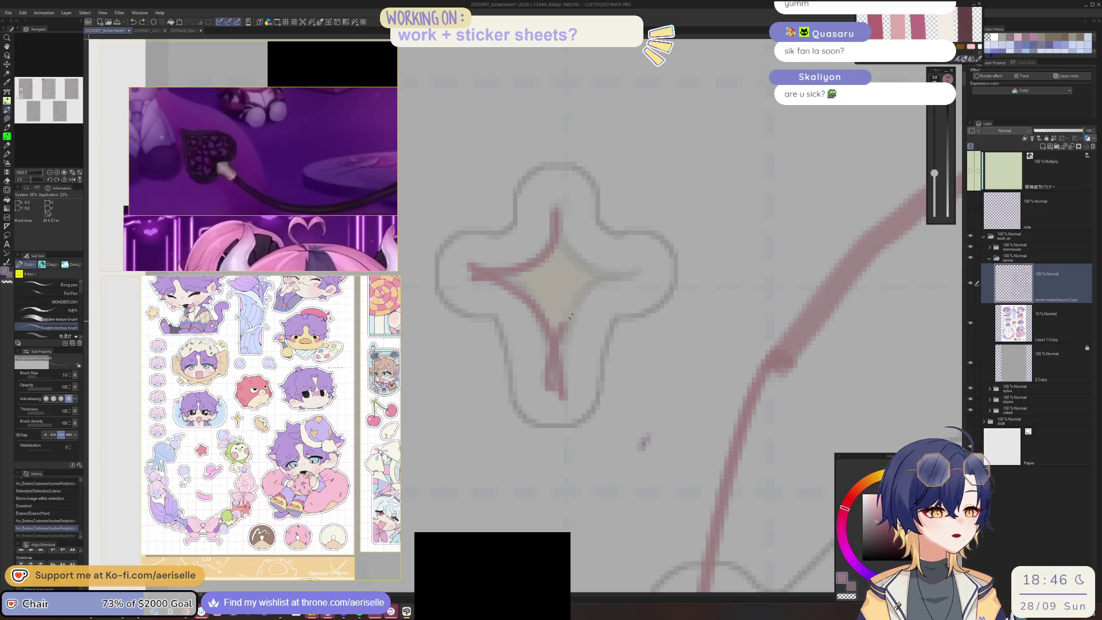
{"action": "left_click_drag", "start_coordinate": [557, 336], "coordinate": [637, 269]}
{"action": "left_click_drag", "start_coordinate": [560, 236], "coordinate": [612, 280]}
Erase the old heart strokes and trace a new heart outline over them
{"action": "scroll", "coordinate": [615, 261], "scroll_direction": "down", "scroll_amount": 4}
{"action": "scroll", "coordinate": [655, 223], "scroll_direction": "down", "scroll_amount": 2}
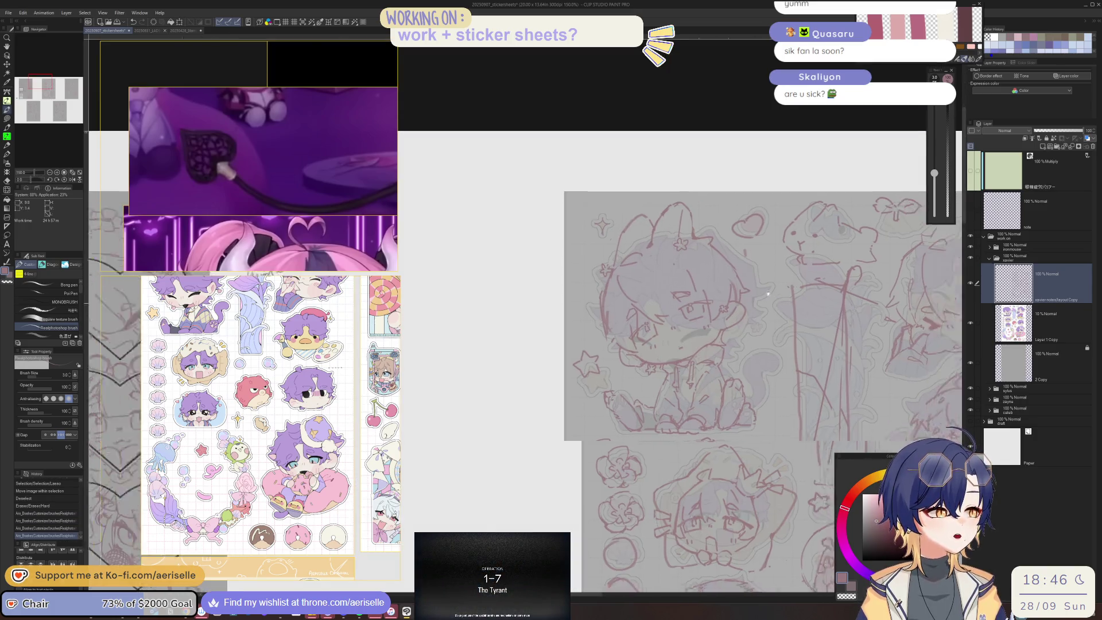
{"action": "scroll", "coordinate": [500, 280], "scroll_direction": "up", "scroll_amount": 3}
{"action": "key", "text": "e"}
{"action": "mouse_move", "coordinate": [499, 279]}
{"action": "left_mouse_down"}
{"action": "mouse_move", "coordinate": [540, 253]}
{"action": "mouse_move", "coordinate": [524, 244]}
{"action": "mouse_move", "coordinate": [545, 276]}
{"action": "mouse_move", "coordinate": [575, 274]}
{"action": "left_mouse_up"}
{"action": "key", "text": "p"}
{"action": "key", "text": "ctrl+z"}
{"action": "left_click_drag", "start_coordinate": [550, 239], "coordinate": [576, 270]}
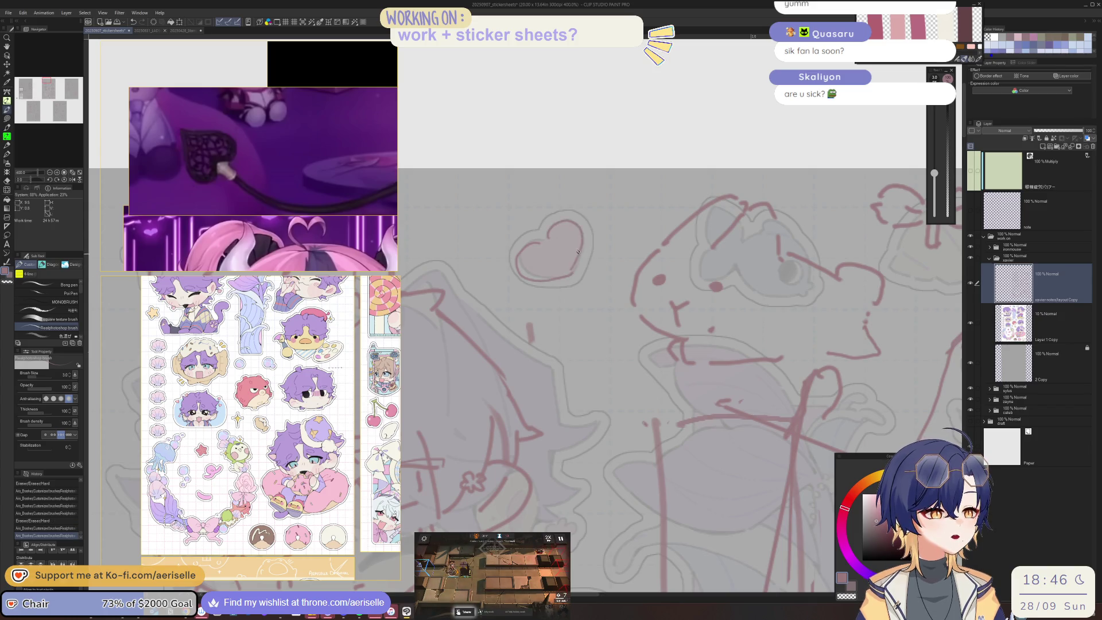
Add a row of three dots beside the chibi face
{"action": "scroll", "coordinate": [621, 348], "scroll_direction": "down", "scroll_amount": 3}
{"action": "mouse_move", "coordinate": [620, 348]}
{"action": "left_mouse_down"}
{"action": "mouse_move", "coordinate": [608, 269]}
{"action": "mouse_move", "coordinate": [586, 263]}
{"action": "mouse_move", "coordinate": [550, 183]}
{"action": "mouse_move", "coordinate": [521, 62]}
{"action": "left_mouse_up"}
{"action": "scroll", "coordinate": [762, 243], "scroll_direction": "up", "scroll_amount": 5}
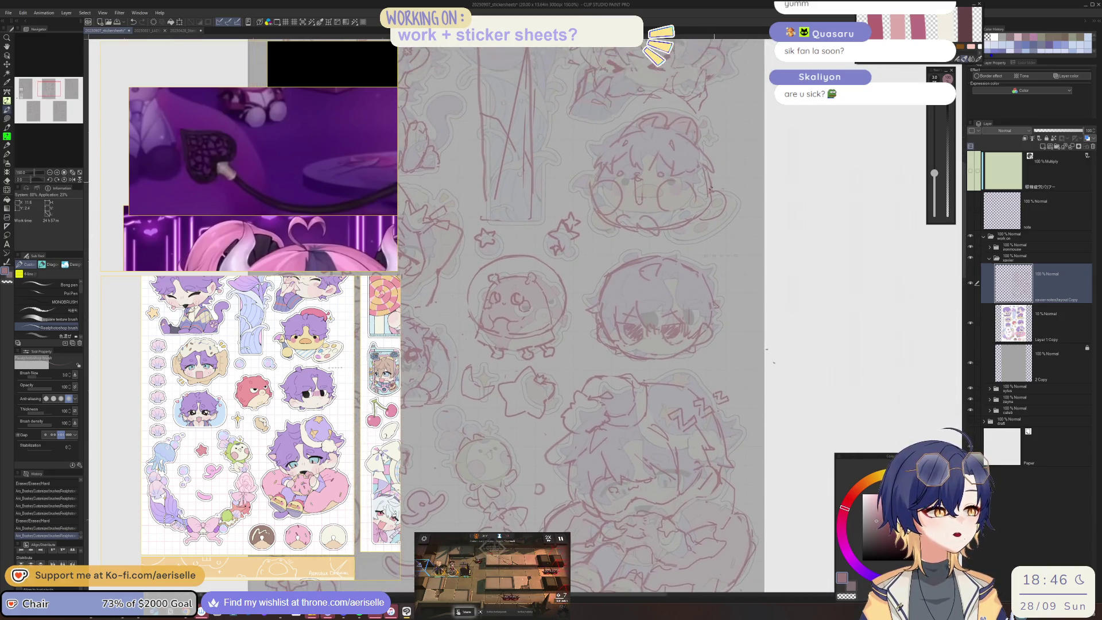
{"action": "left_click", "coordinate": [701, 254]}
{"action": "left_click", "coordinate": [724, 254]}
{"action": "left_click", "coordinate": [745, 254]}
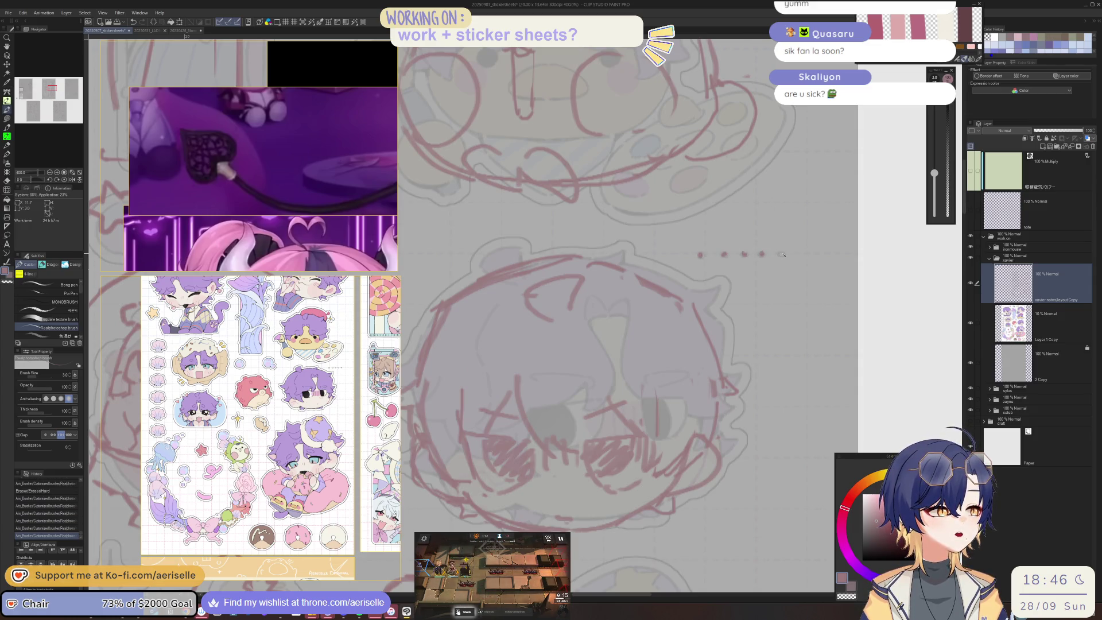
Lasso-select the apple sticker sketch below the seated chibi
{"action": "scroll", "coordinate": [749, 257], "scroll_direction": "down", "scroll_amount": 5}
{"action": "scroll", "coordinate": [771, 389], "scroll_direction": "down", "scroll_amount": 5}
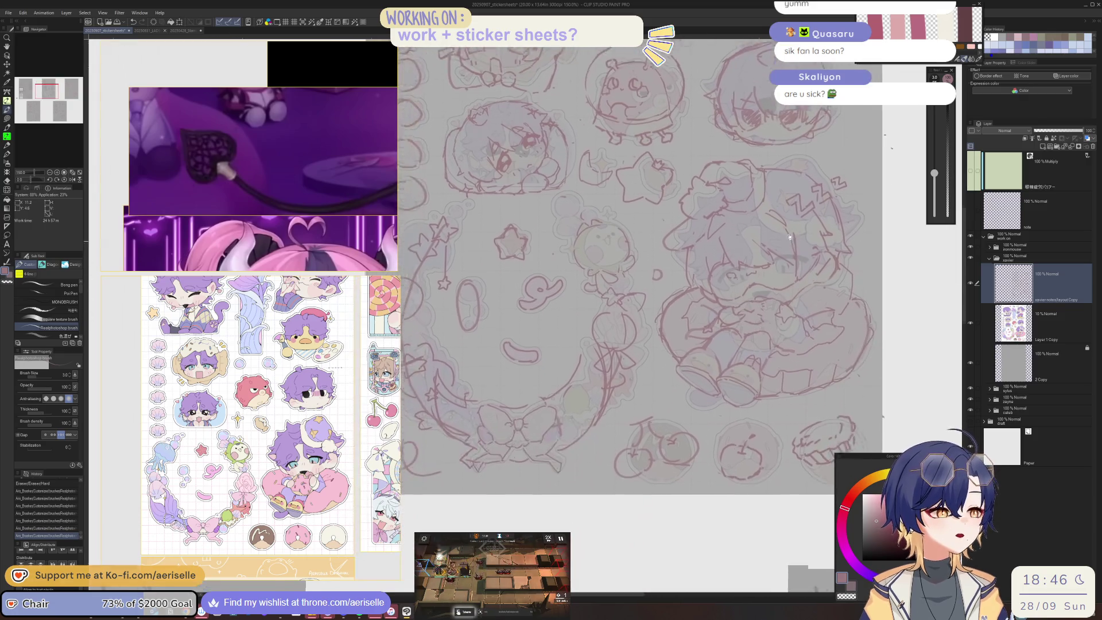
{"action": "scroll", "coordinate": [785, 321], "scroll_direction": "right", "scroll_amount": 2}
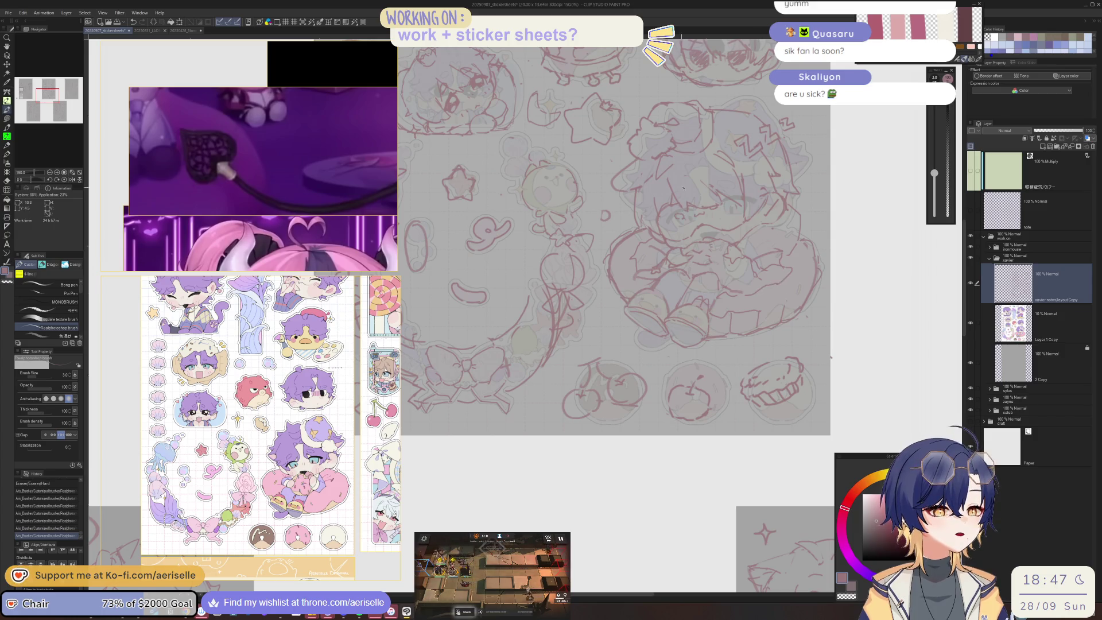
{"action": "scroll", "coordinate": [679, 300], "scroll_direction": "down", "scroll_amount": 3}
{"action": "scroll", "coordinate": [679, 299], "scroll_direction": "up", "scroll_amount": 3}
{"action": "key", "text": "m"}
{"action": "left_click_drag", "start_coordinate": [678, 263], "coordinate": [670, 258]}
Scale the selected apple sketch, confirm with OK, and deselect
{"action": "left_click", "coordinate": [688, 343]}
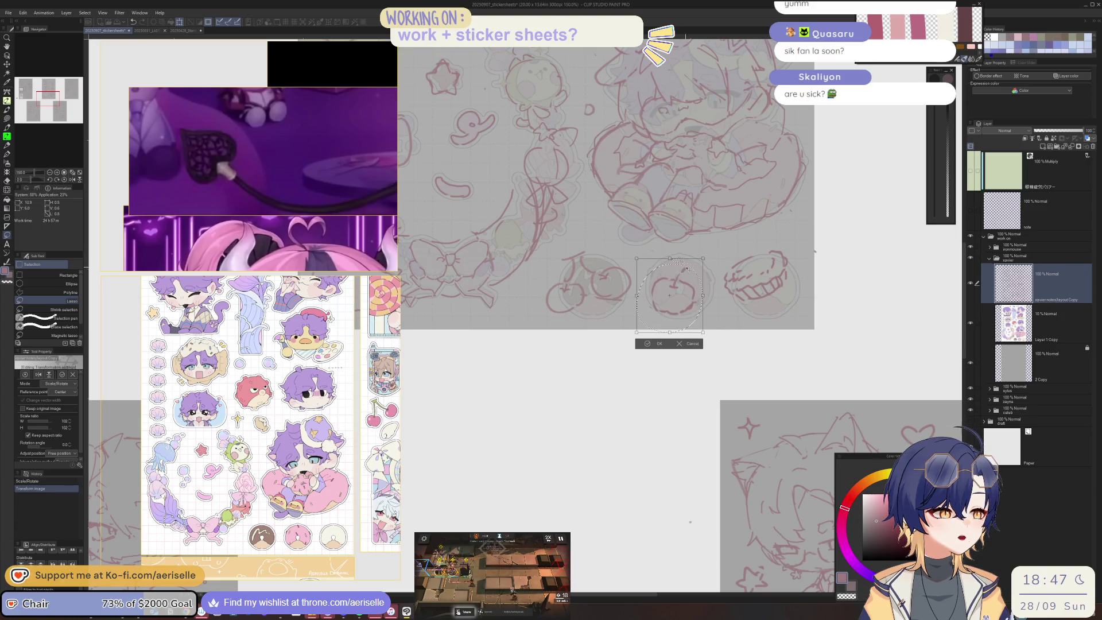
{"action": "left_click", "coordinate": [653, 343]}
{"action": "left_click", "coordinate": [596, 345]}
{"action": "left_click_drag", "start_coordinate": [549, 296], "coordinate": [581, 243]}
{"action": "key", "text": "ctrl+z"}
Erase a small stray mark on the sheet with the Eraser
{"action": "scroll", "coordinate": [683, 348], "scroll_direction": "down", "scroll_amount": 1}
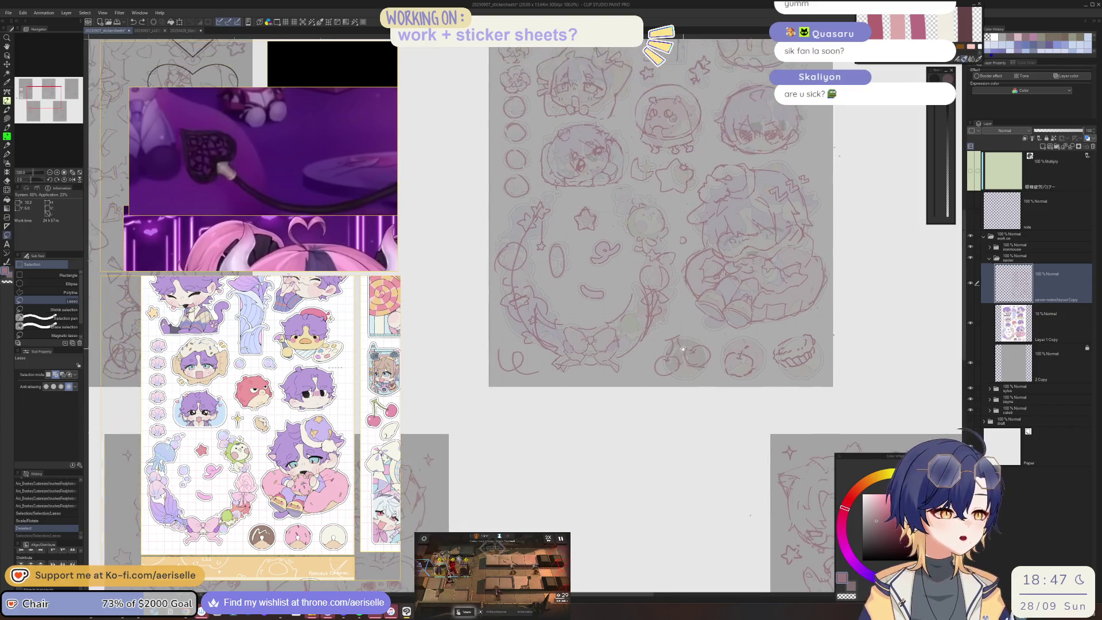
{"action": "scroll", "coordinate": [683, 349], "scroll_direction": "up", "scroll_amount": 3}
{"action": "key", "text": "e"}
{"action": "left_click_drag", "start_coordinate": [655, 269], "coordinate": [674, 293]}
{"action": "scroll", "coordinate": [667, 282], "scroll_direction": "down", "scroll_amount": 2}
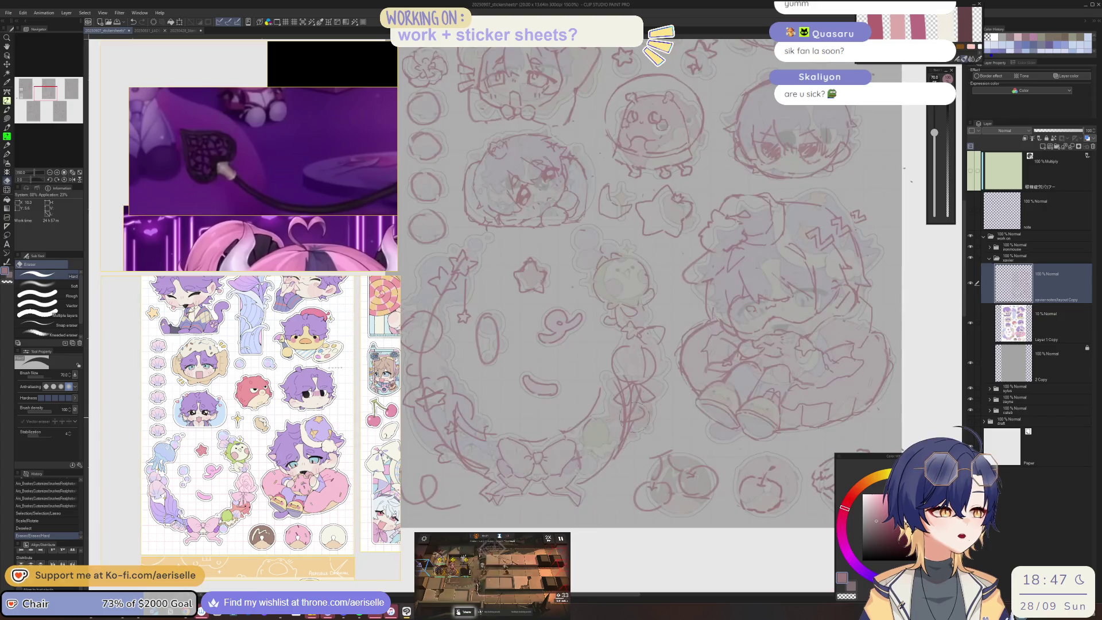
{"action": "scroll", "coordinate": [514, 408], "scroll_direction": "up", "scroll_amount": 2}
{"action": "scroll", "coordinate": [508, 379], "scroll_direction": "up", "scroll_amount": 3}
With a slightly thicker pen, redraw the stroke near the U-shape and extend the spiral squiggle right
{"action": "key", "text": "p"}
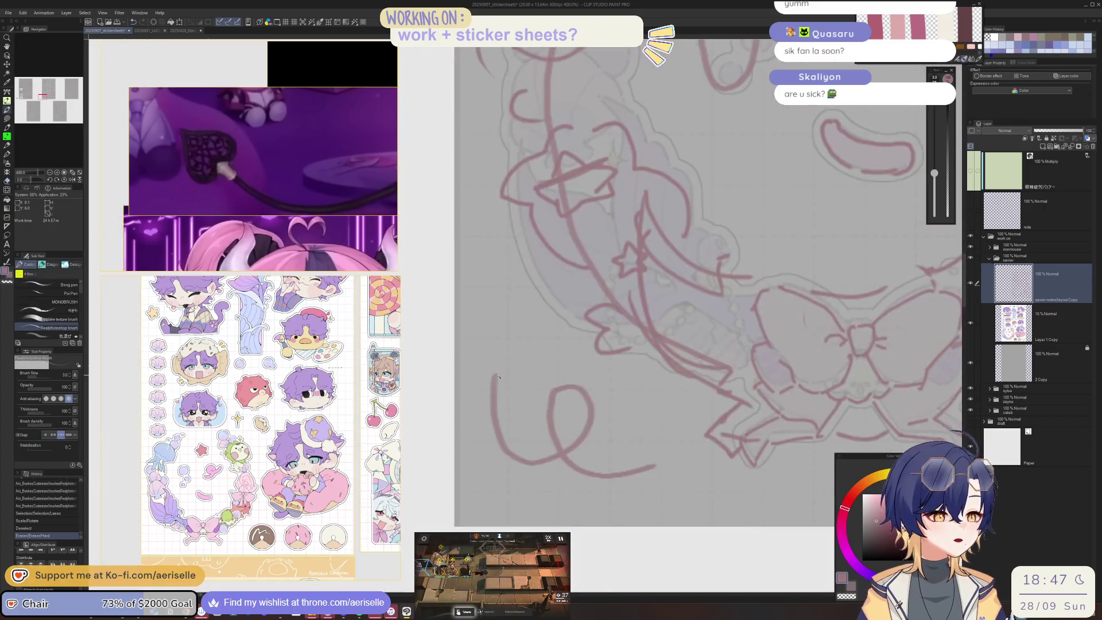
{"action": "key", "text": "ctrl+z"}
{"action": "key", "text": "bracketright"}
{"action": "mouse_move", "coordinate": [495, 381]}
{"action": "left_mouse_down"}
{"action": "mouse_move", "coordinate": [515, 368]}
{"action": "mouse_move", "coordinate": [534, 441]}
{"action": "mouse_move", "coordinate": [551, 442]}
{"action": "mouse_move", "coordinate": [566, 425]}
{"action": "mouse_move", "coordinate": [553, 380]}
{"action": "left_mouse_up"}
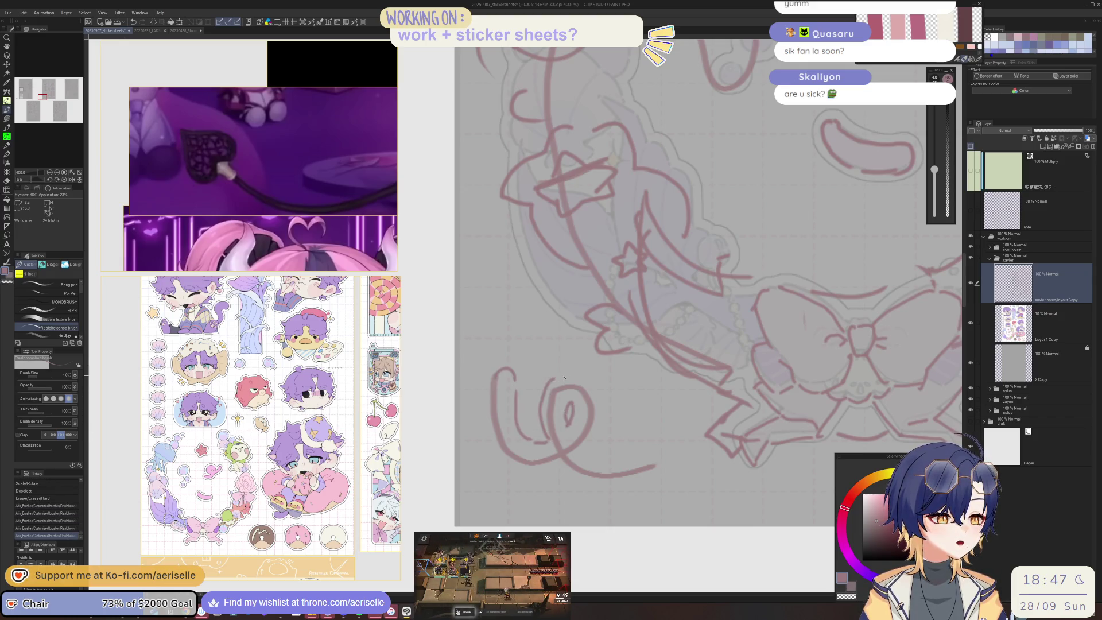
{"action": "mouse_move", "coordinate": [604, 416]}
{"action": "left_mouse_down"}
{"action": "mouse_move", "coordinate": [591, 451]}
{"action": "mouse_move", "coordinate": [601, 459]}
{"action": "mouse_move", "coordinate": [670, 472]}
{"action": "mouse_move", "coordinate": [635, 488]}
{"action": "left_mouse_up"}
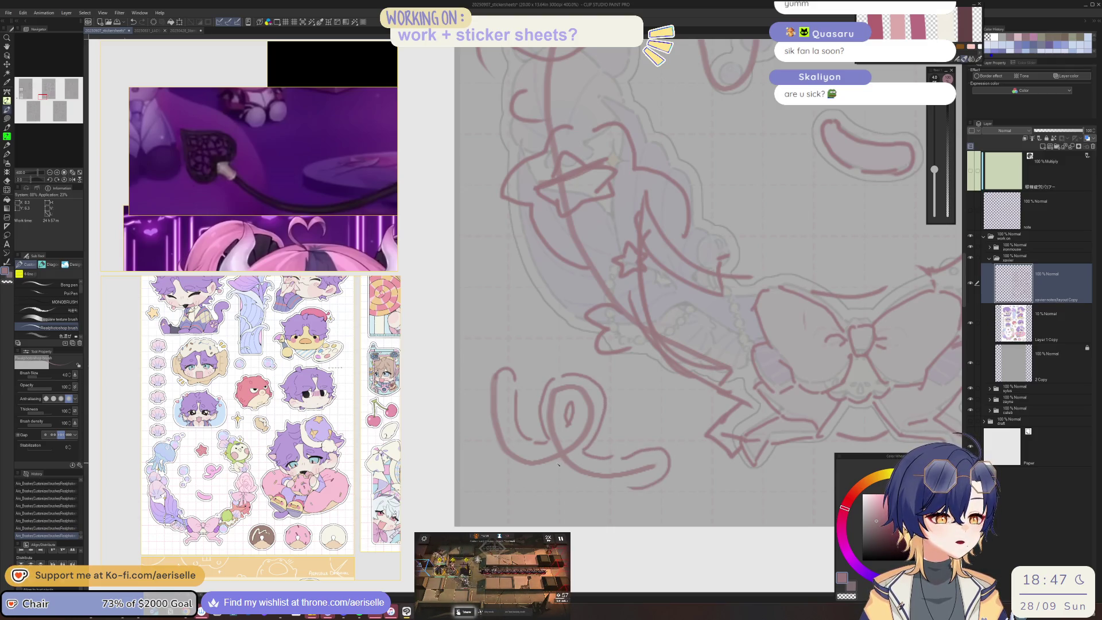
{"action": "scroll", "coordinate": [691, 420], "scroll_direction": "down", "scroll_amount": 5}
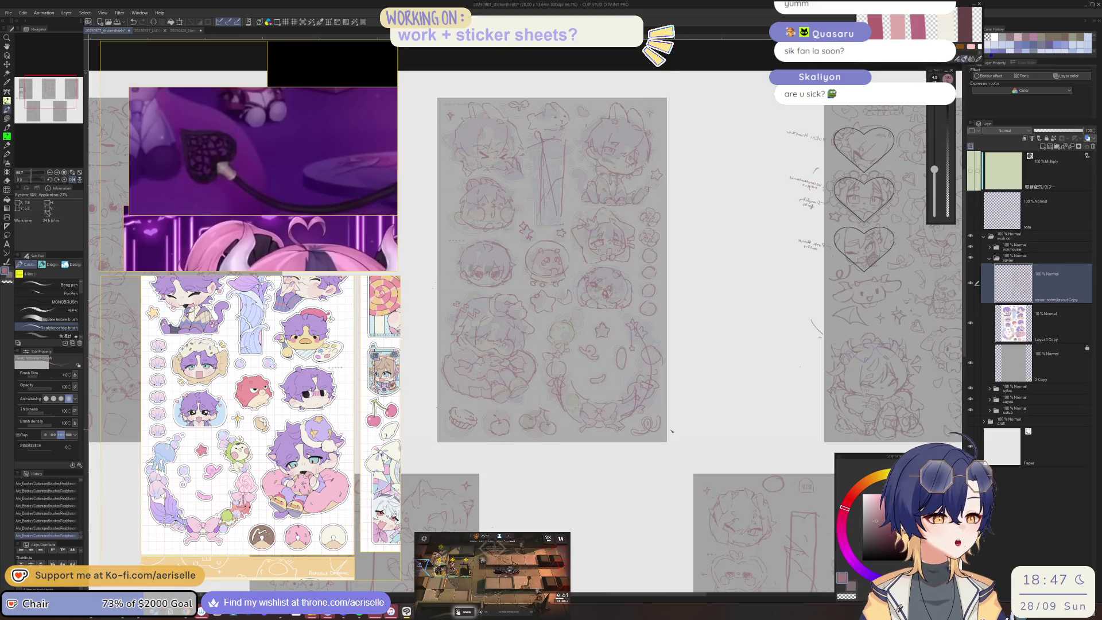
{"action": "scroll", "coordinate": [676, 430], "scroll_direction": "up", "scroll_amount": 5}
Erase and redraw parts of the bottom spiral squiggle, then fit the whole sheet in view
{"action": "key", "text": "e"}
{"action": "mouse_move", "coordinate": [554, 423]}
{"action": "left_mouse_down"}
{"action": "mouse_move", "coordinate": [640, 419]}
{"action": "mouse_move", "coordinate": [612, 356]}
{"action": "mouse_move", "coordinate": [650, 366]}
{"action": "mouse_move", "coordinate": [632, 419]}
{"action": "mouse_move", "coordinate": [580, 384]}
{"action": "mouse_move", "coordinate": [723, 384]}
{"action": "left_mouse_up"}
{"action": "key", "text": "p"}
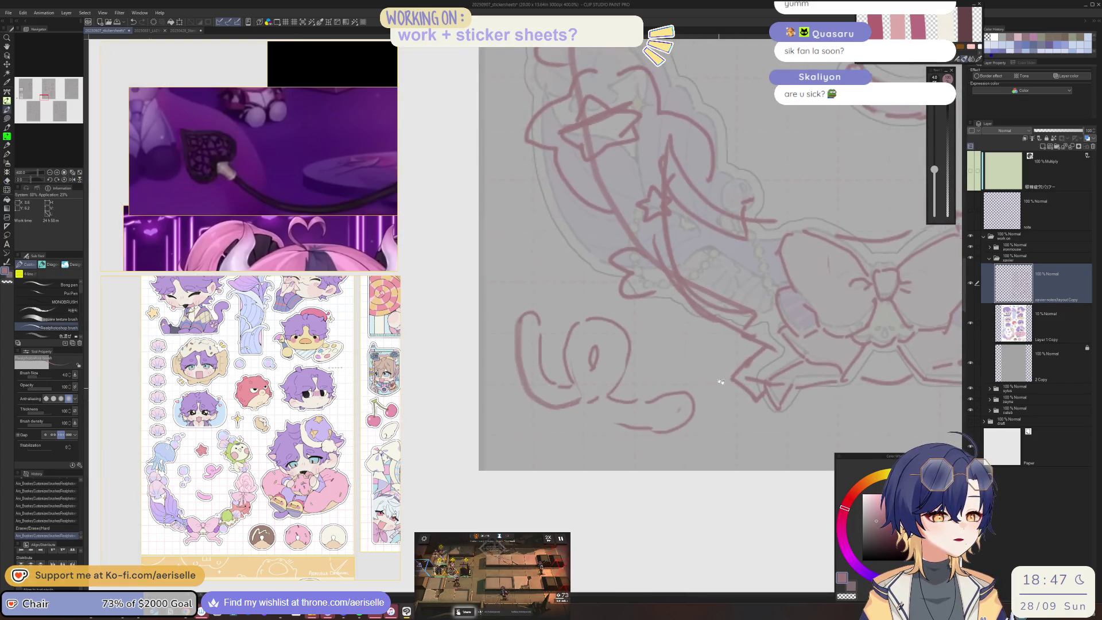
{"action": "key", "text": "e"}
{"action": "mouse_move", "coordinate": [584, 392]}
{"action": "left_mouse_down"}
{"action": "mouse_move", "coordinate": [644, 421]}
{"action": "mouse_move", "coordinate": [683, 408]}
{"action": "mouse_move", "coordinate": [694, 425]}
{"action": "left_mouse_up"}
{"action": "key", "text": "p"}
{"action": "key", "text": "e"}
{"action": "key", "text": "p"}
{"action": "left_click_drag", "start_coordinate": [649, 397], "coordinate": [667, 396]}
{"action": "mouse_move", "coordinate": [667, 402]}
{"action": "left_mouse_down"}
{"action": "mouse_move", "coordinate": [695, 384]}
{"action": "mouse_move", "coordinate": [689, 419]}
{"action": "left_mouse_up"}
{"action": "key", "text": "ctrl+alt+0"}
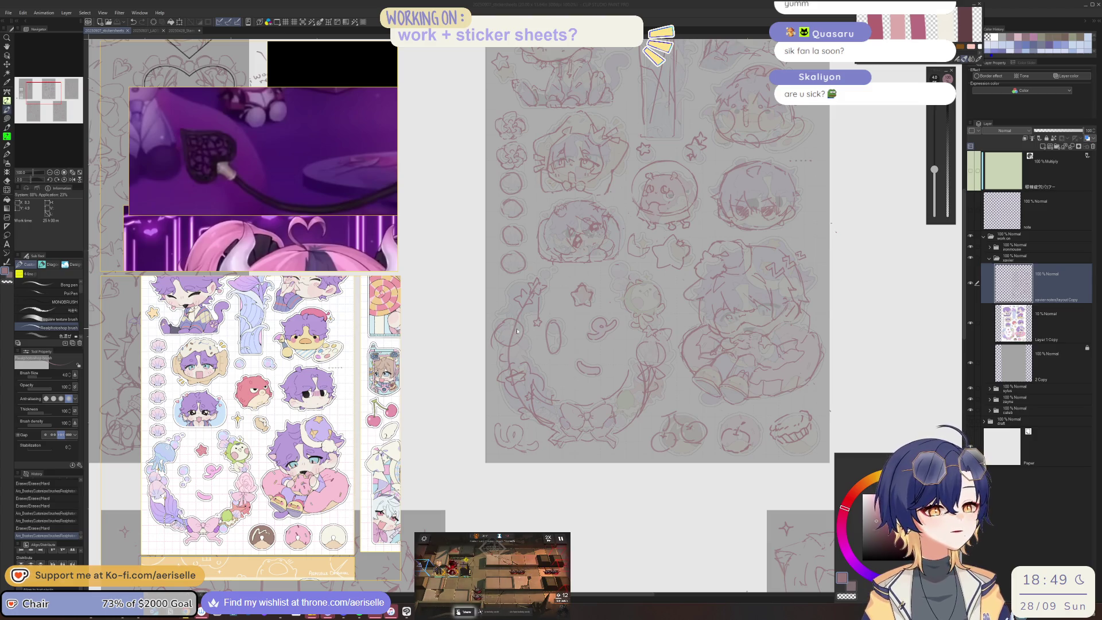
Erase the old sketch lines below the mascot
{"action": "scroll", "coordinate": [603, 249], "scroll_direction": "up", "scroll_amount": 4}
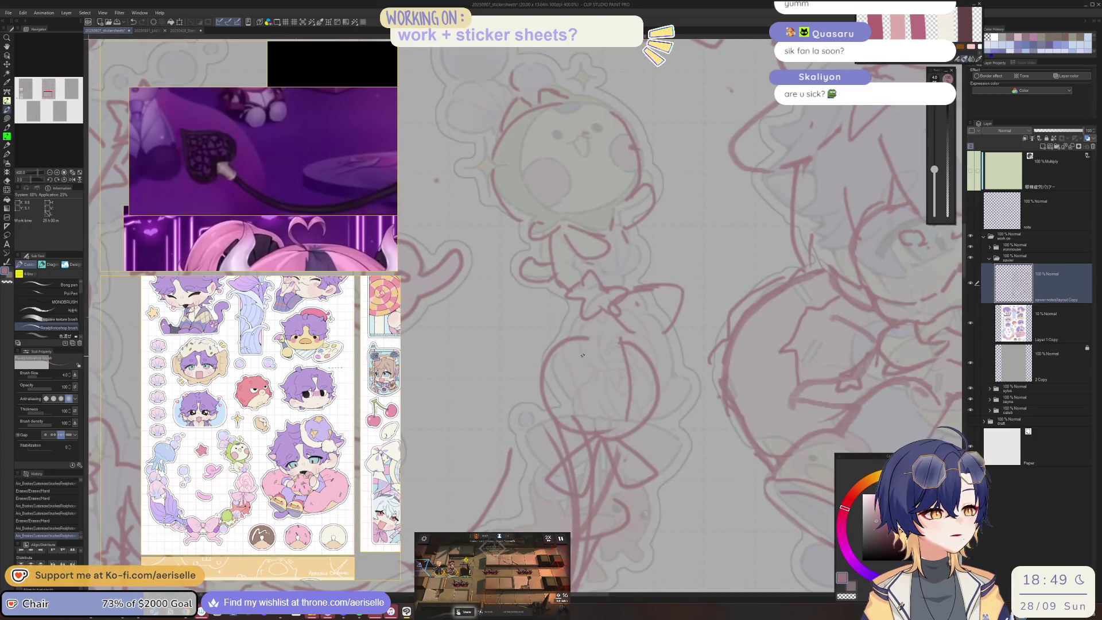
{"action": "key", "text": "e"}
{"action": "mouse_move", "coordinate": [586, 344]}
{"action": "left_mouse_down"}
{"action": "mouse_move", "coordinate": [551, 356]}
{"action": "mouse_move", "coordinate": [641, 419]}
{"action": "mouse_move", "coordinate": [609, 344]}
{"action": "left_mouse_up"}
{"action": "mouse_move", "coordinate": [632, 443]}
{"action": "left_mouse_down"}
{"action": "mouse_move", "coordinate": [586, 476]}
{"action": "mouse_move", "coordinate": [654, 474]}
{"action": "left_mouse_up"}
{"action": "left_click_drag", "start_coordinate": [568, 445], "coordinate": [592, 494]}
{"action": "left_click_drag", "start_coordinate": [626, 453], "coordinate": [602, 390]}
Draw new lines under the mascot, including the bow's left loop and lower part
{"action": "key", "text": "p"}
{"action": "mouse_move", "coordinate": [572, 349]}
{"action": "left_mouse_down"}
{"action": "mouse_move", "coordinate": [566, 373]}
{"action": "mouse_move", "coordinate": [580, 348]}
{"action": "mouse_move", "coordinate": [585, 422]}
{"action": "mouse_move", "coordinate": [607, 426]}
{"action": "left_mouse_up"}
{"action": "left_click_drag", "start_coordinate": [583, 377], "coordinate": [612, 414]}
{"action": "mouse_move", "coordinate": [586, 356]}
{"action": "left_mouse_down"}
{"action": "mouse_move", "coordinate": [640, 355]}
{"action": "mouse_move", "coordinate": [623, 391]}
{"action": "left_mouse_up"}
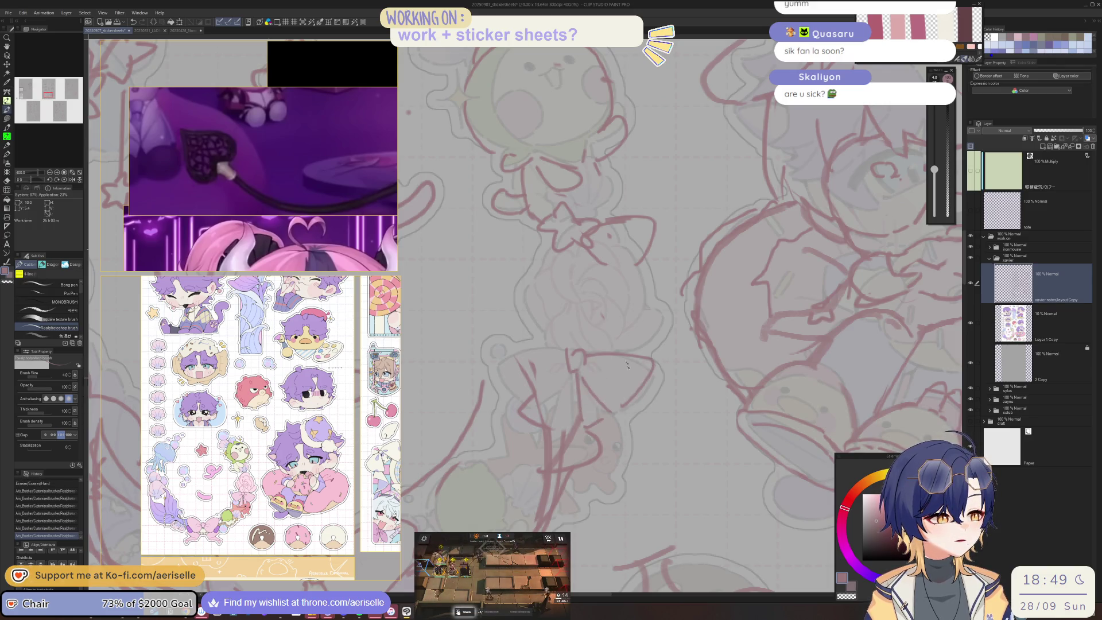
{"action": "mouse_move", "coordinate": [565, 348]}
{"action": "left_mouse_down"}
{"action": "mouse_move", "coordinate": [505, 356]}
{"action": "mouse_move", "coordinate": [520, 402]}
{"action": "left_mouse_up"}
{"action": "left_click_drag", "start_coordinate": [570, 372], "coordinate": [544, 409]}
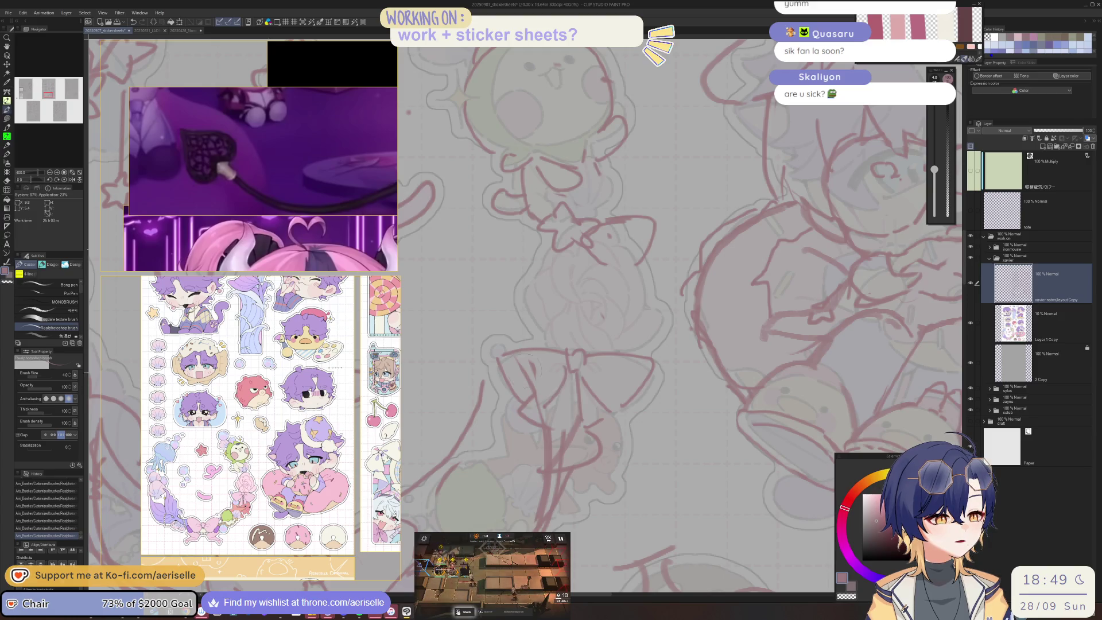
Erase stray lines near the bow and undo a stray short stroke
{"action": "key", "text": "e"}
{"action": "mouse_move", "coordinate": [523, 372]}
{"action": "left_mouse_down"}
{"action": "mouse_move", "coordinate": [540, 396]}
{"action": "mouse_move", "coordinate": [565, 366]}
{"action": "mouse_move", "coordinate": [601, 378]}
{"action": "left_mouse_up"}
{"action": "key", "text": "p"}
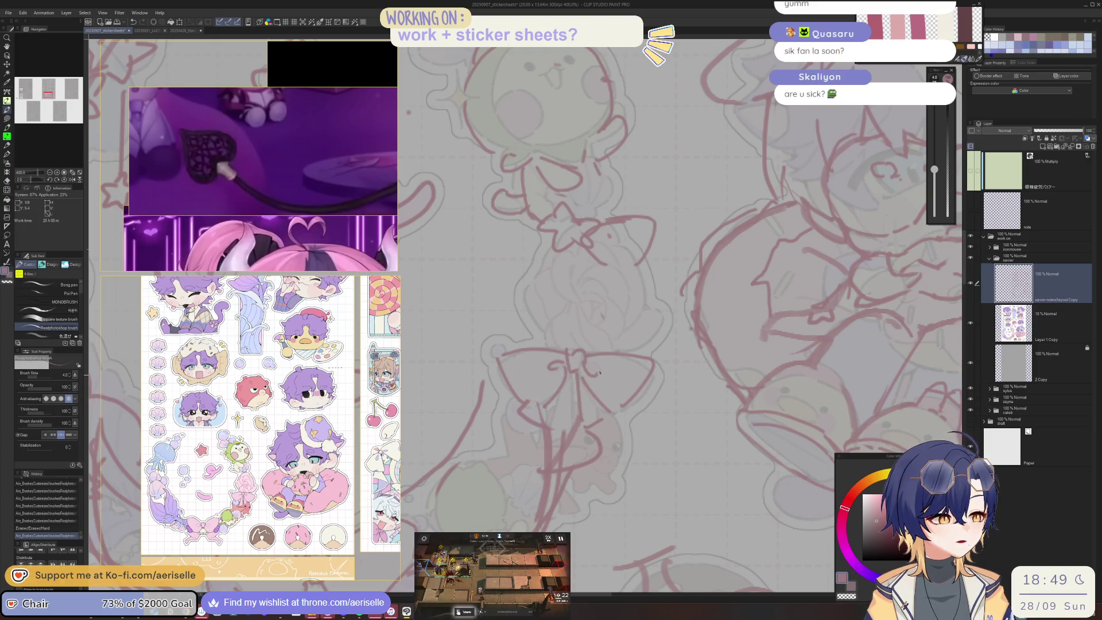
{"action": "scroll", "coordinate": [602, 370], "scroll_direction": "up", "scroll_amount": 3}
{"action": "left_click_drag", "start_coordinate": [568, 321], "coordinate": [581, 376]}
{"action": "key", "text": "ctrl+z"}
{"action": "key", "text": "ctrl+alt+0"}
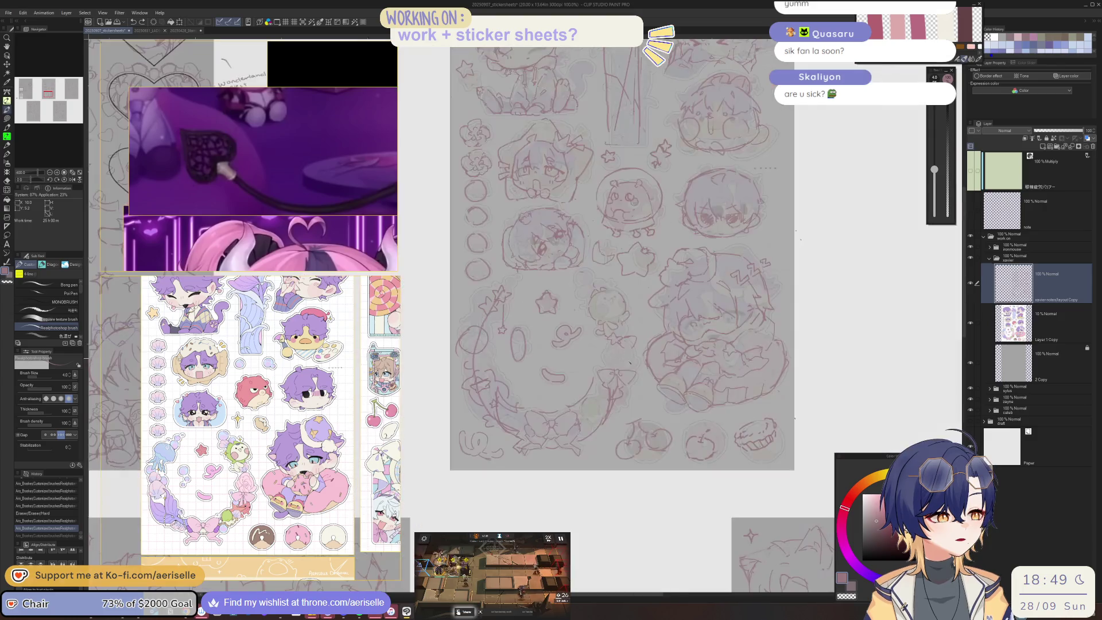
{"action": "scroll", "coordinate": [597, 402], "scroll_direction": "up", "scroll_amount": 4}
Redraw the bow's lines: a V-shape, short strokes around it, and a right loop
{"action": "mouse_move", "coordinate": [581, 330]}
{"action": "left_mouse_down"}
{"action": "mouse_move", "coordinate": [550, 351]}
{"action": "mouse_move", "coordinate": [597, 395]}
{"action": "mouse_move", "coordinate": [619, 394]}
{"action": "mouse_move", "coordinate": [634, 359]}
{"action": "left_mouse_up"}
{"action": "left_click_drag", "start_coordinate": [574, 376], "coordinate": [544, 424]}
{"action": "left_click_drag", "start_coordinate": [606, 392], "coordinate": [597, 432]}
{"action": "left_click_drag", "start_coordinate": [631, 391], "coordinate": [619, 405]}
{"action": "mouse_move", "coordinate": [669, 379]}
{"action": "left_mouse_down"}
{"action": "mouse_move", "coordinate": [623, 395]}
{"action": "mouse_move", "coordinate": [606, 433]}
{"action": "left_mouse_up"}
{"action": "key", "text": "ctrl+z"}
{"action": "mouse_move", "coordinate": [631, 347]}
{"action": "left_mouse_down"}
{"action": "mouse_move", "coordinate": [646, 409]}
{"action": "mouse_move", "coordinate": [591, 434]}
{"action": "left_mouse_up"}
{"action": "key", "text": "ctrl+z"}
{"action": "left_click_drag", "start_coordinate": [661, 409], "coordinate": [658, 429]}
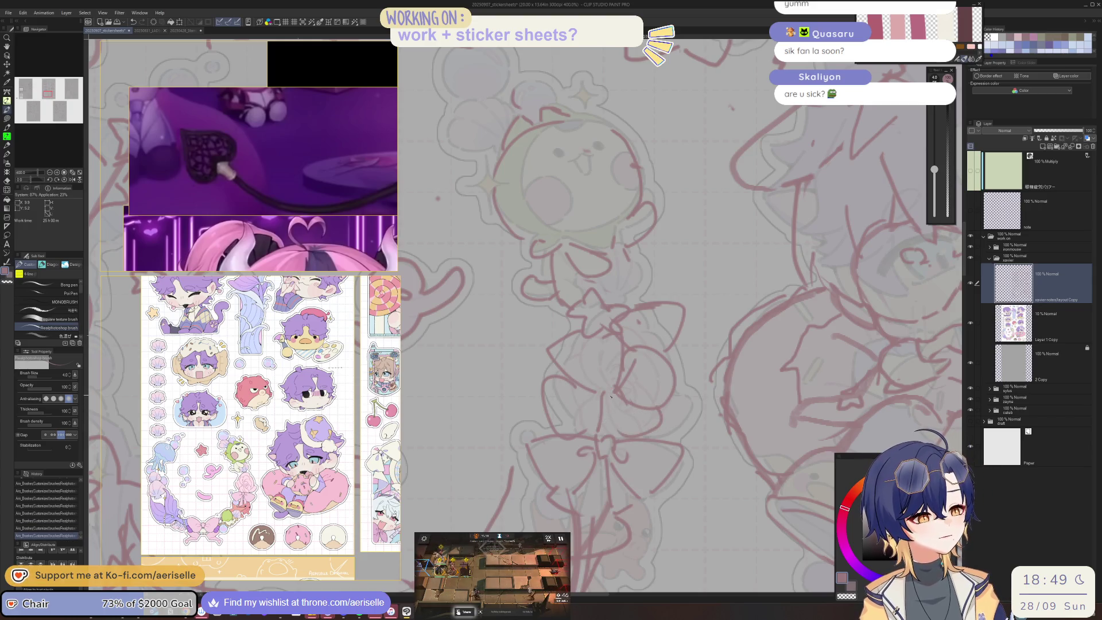
Erase sketch lines left of the bow and redraw them with fresh strokes
{"action": "key", "text": "e"}
{"action": "mouse_move", "coordinate": [543, 376]}
{"action": "left_mouse_down"}
{"action": "mouse_move", "coordinate": [565, 423]}
{"action": "mouse_move", "coordinate": [571, 379]}
{"action": "left_mouse_up"}
{"action": "left_click_drag", "start_coordinate": [586, 424], "coordinate": [603, 402]}
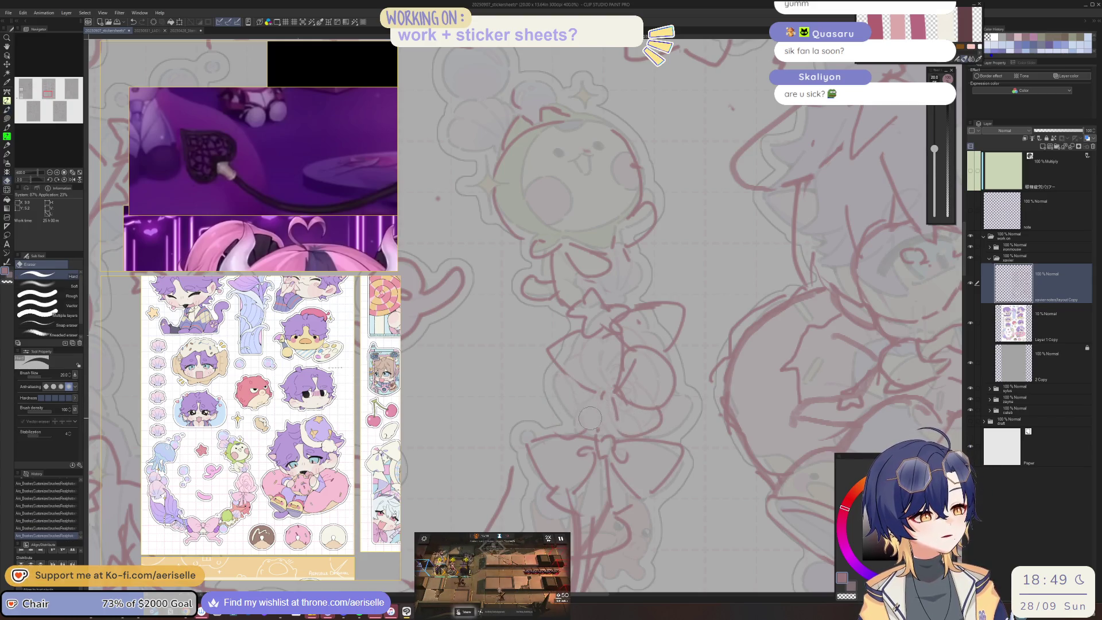
{"action": "key", "text": "p"}
{"action": "left_click_drag", "start_coordinate": [552, 365], "coordinate": [537, 417]}
{"action": "mouse_move", "coordinate": [549, 422]}
{"action": "left_mouse_down"}
{"action": "mouse_move", "coordinate": [587, 407]}
{"action": "mouse_move", "coordinate": [660, 290]}
{"action": "left_mouse_up"}
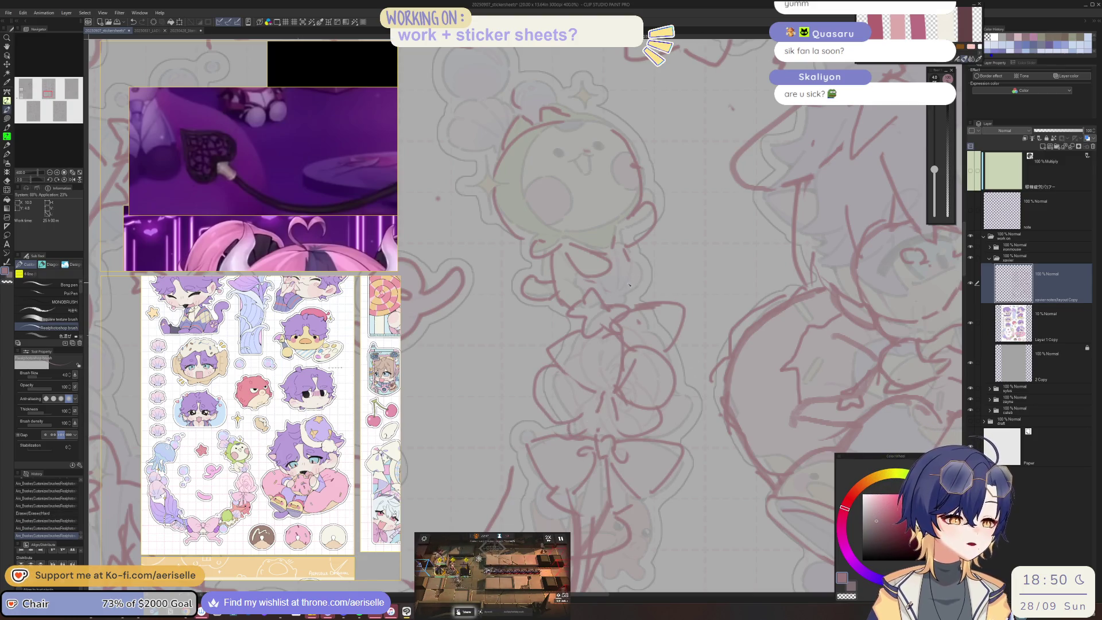
{"action": "mouse_move", "coordinate": [609, 254]}
{"action": "left_mouse_down"}
{"action": "mouse_move", "coordinate": [621, 239]}
{"action": "mouse_move", "coordinate": [625, 284]}
{"action": "left_mouse_up"}
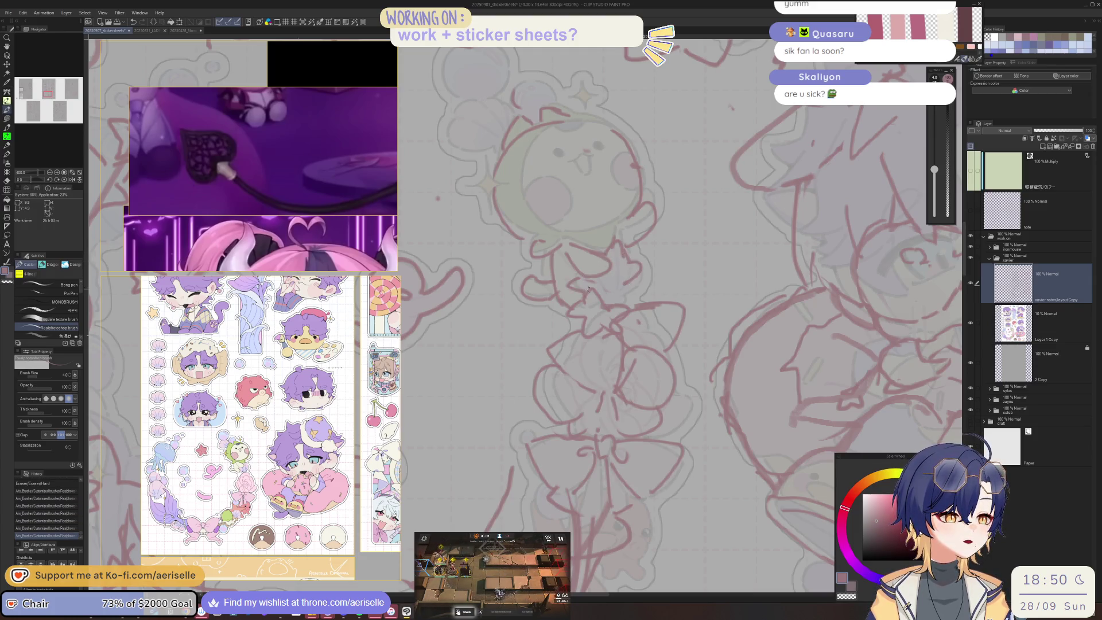
{"action": "scroll", "coordinate": [642, 293], "scroll_direction": "down", "scroll_amount": 3}
{"action": "scroll", "coordinate": [642, 293], "scroll_direction": "up", "scroll_amount": 3}
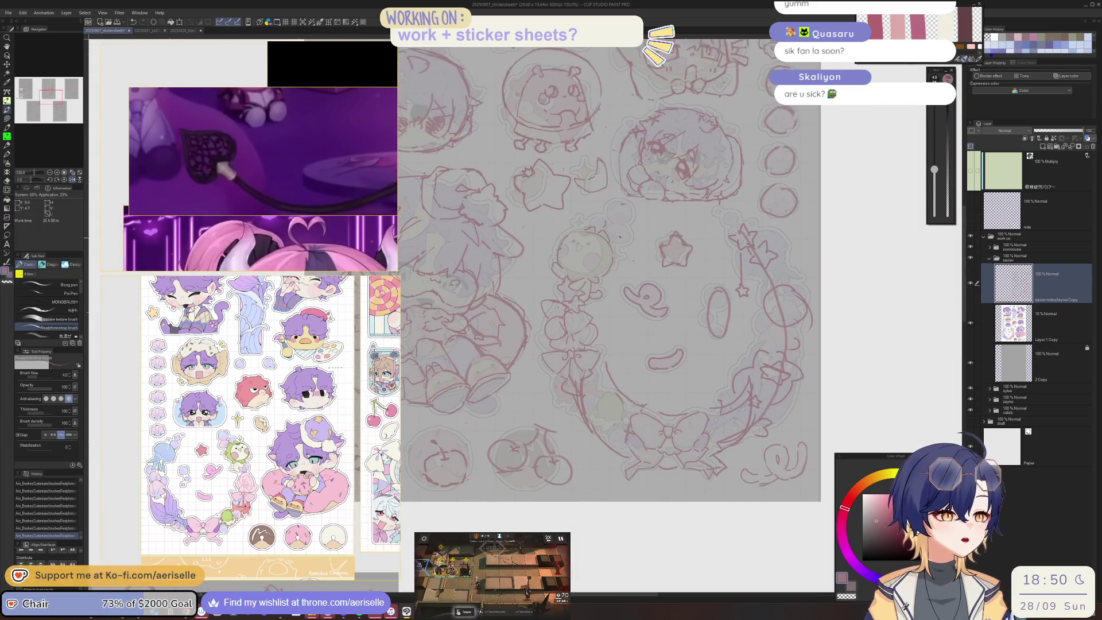
Draw a small sparkle beside the wreath sketch
{"action": "mouse_move", "coordinate": [502, 213]}
{"action": "left_mouse_down"}
{"action": "mouse_move", "coordinate": [521, 232]}
{"action": "mouse_move", "coordinate": [513, 238]}
{"action": "mouse_move", "coordinate": [535, 226]}
{"action": "left_mouse_up"}
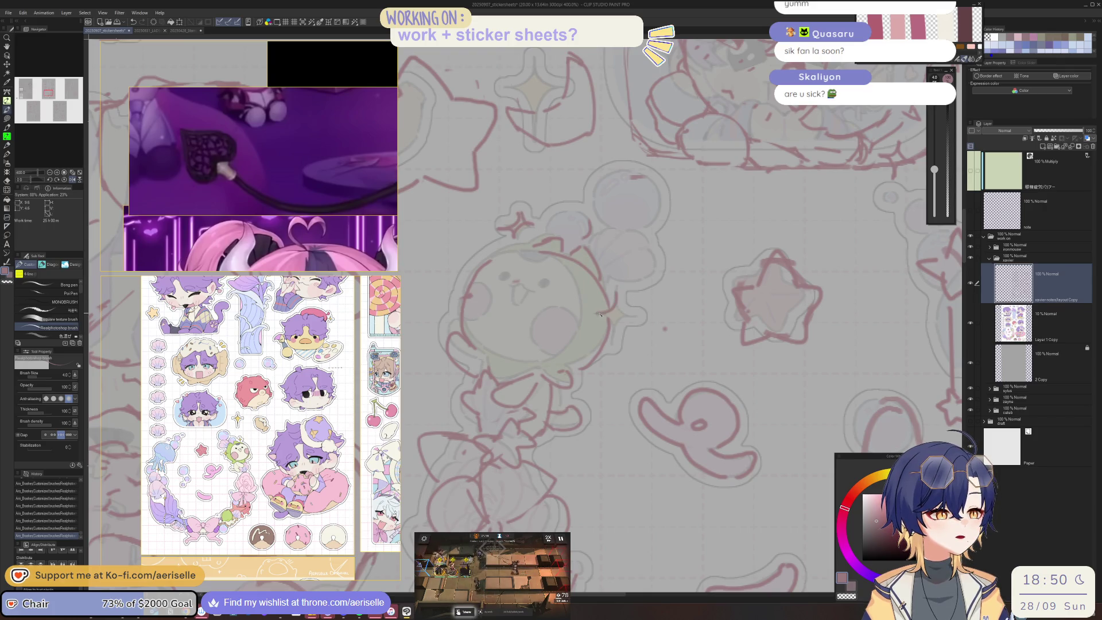
{"action": "scroll", "coordinate": [628, 307], "scroll_direction": "down", "scroll_amount": 3}
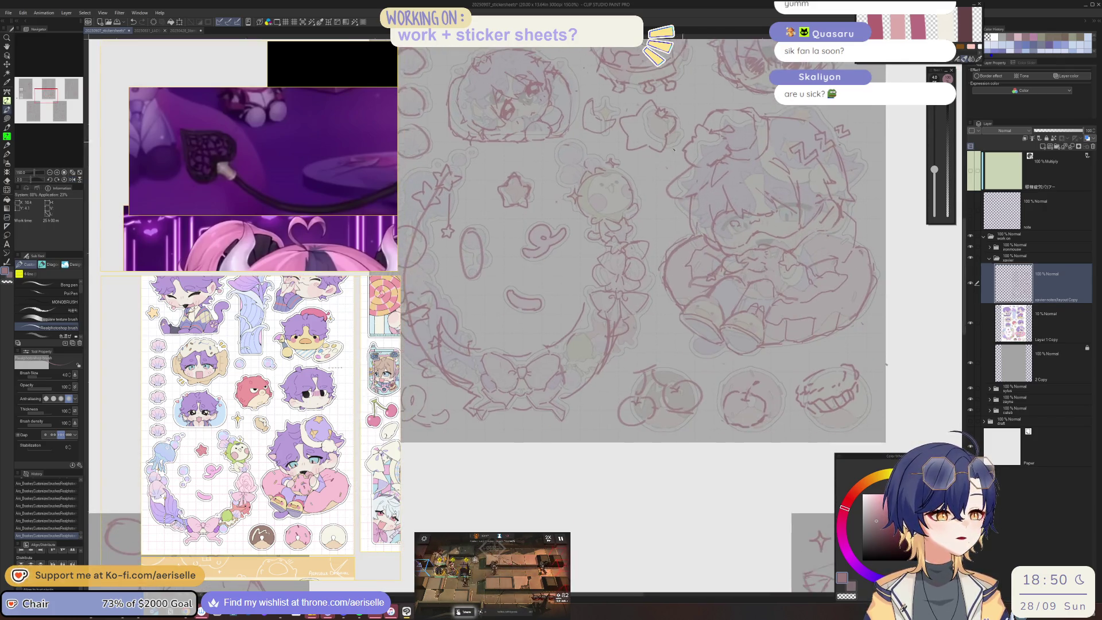
{"action": "scroll", "coordinate": [578, 288], "scroll_direction": "up", "scroll_amount": 3}
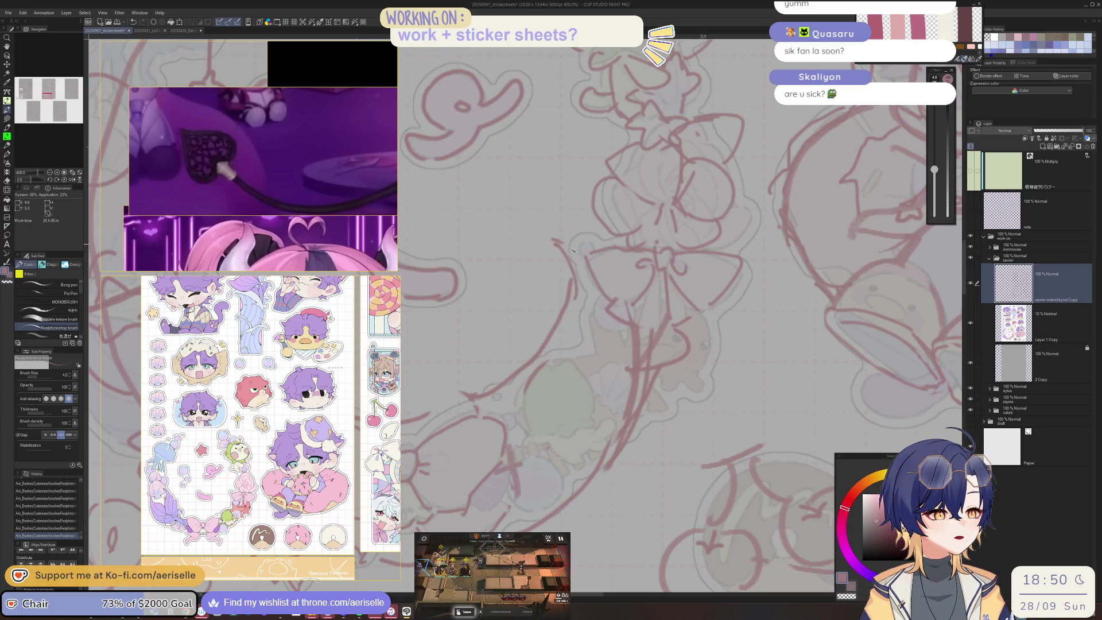
{"action": "scroll", "coordinate": [578, 288], "scroll_direction": "down", "scroll_amount": 5}
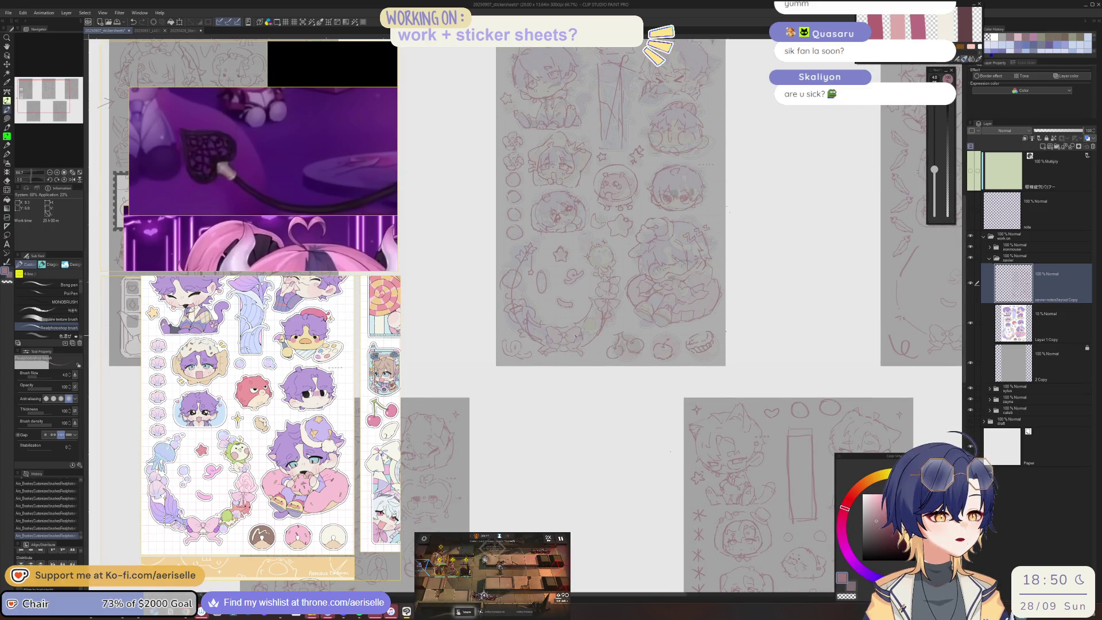
{"action": "left_click_drag", "start_coordinate": [560, 178], "coordinate": [565, 208]}
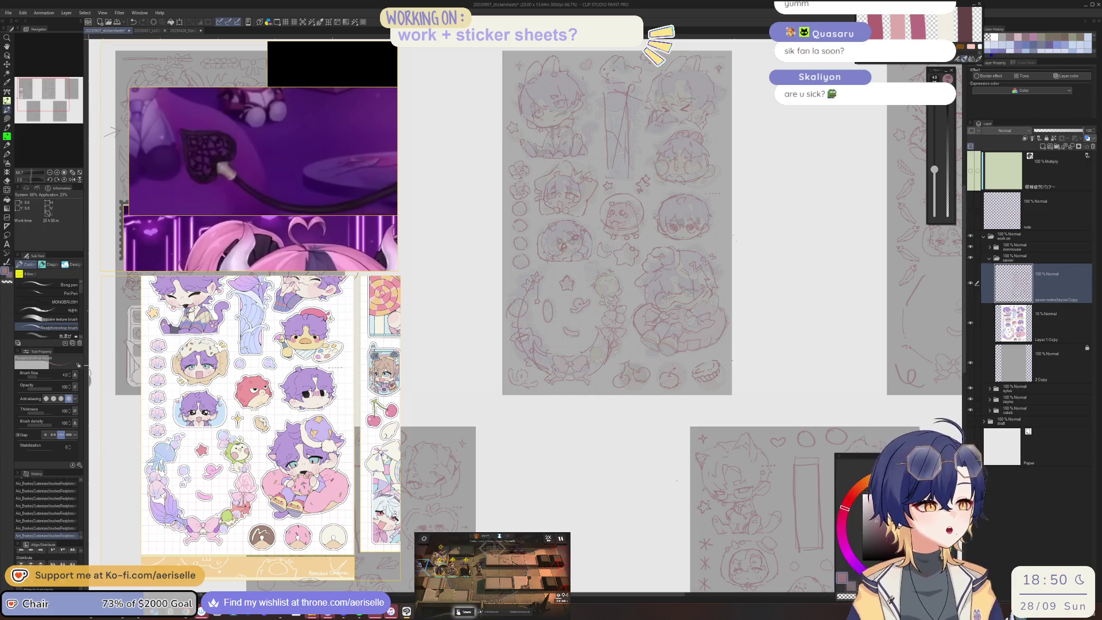
{"action": "scroll", "coordinate": [574, 409], "scroll_direction": "up", "scroll_amount": 2}
{"action": "key", "text": "ctrl+z"}
{"action": "left_click_drag", "start_coordinate": [496, 254], "coordinate": [504, 301]}
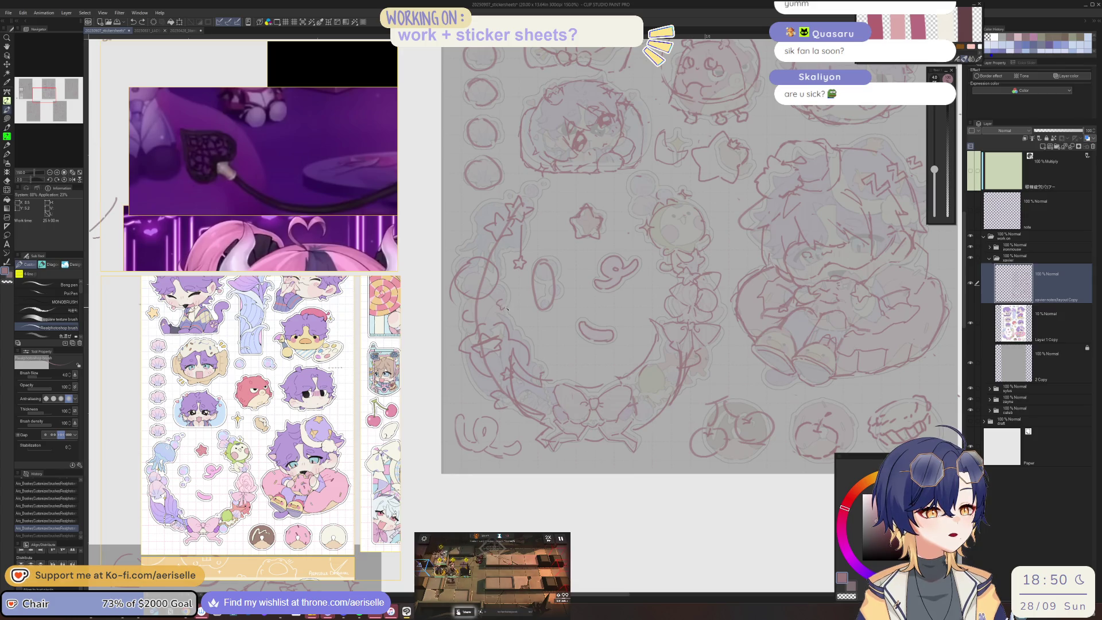
{"action": "key", "text": "ctrl+y"}
Lasso the flower doodle, copy it, and paste it onto a new layer
{"action": "left_click_drag", "start_coordinate": [505, 300], "coordinate": [557, 538]}
{"action": "mouse_move", "coordinate": [668, 365]}
{"action": "left_mouse_down"}
{"action": "mouse_move", "coordinate": [503, 227]}
{"action": "mouse_move", "coordinate": [572, 302]}
{"action": "mouse_move", "coordinate": [663, 354]}
{"action": "left_mouse_up"}
{"action": "scroll", "coordinate": [512, 207], "scroll_direction": "up", "scroll_amount": 4}
{"action": "key", "text": "m"}
{"action": "mouse_move", "coordinate": [506, 139]}
{"action": "left_mouse_down"}
{"action": "mouse_move", "coordinate": [477, 275]}
{"action": "mouse_move", "coordinate": [609, 252]}
{"action": "mouse_move", "coordinate": [568, 139]}
{"action": "left_mouse_up"}
{"action": "key", "text": "ctrl+c"}
{"action": "key", "text": "ctrl+v"}
{"action": "scroll", "coordinate": [574, 201], "scroll_direction": "down", "scroll_amount": 5}
{"action": "scroll", "coordinate": [577, 203], "scroll_direction": "up", "scroll_amount": 2}
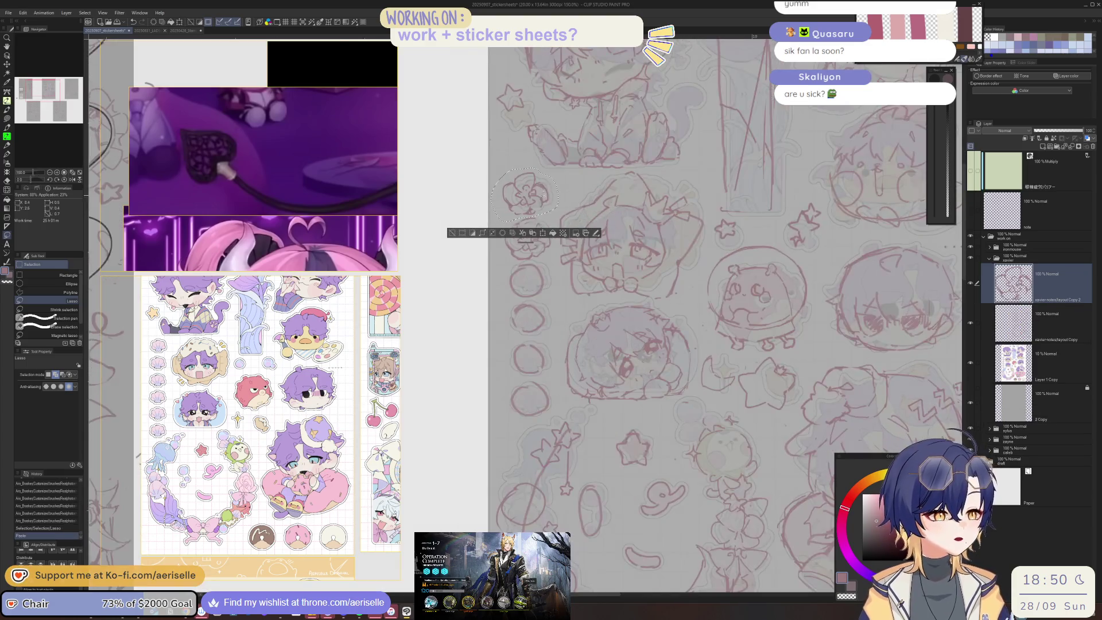
Paste extra flower copies and stack them down the left edge below the original
{"action": "key", "text": "k"}
{"action": "left_click_drag", "start_coordinate": [556, 193], "coordinate": [540, 380]}
{"action": "key", "text": "ctrl+v"}
{"action": "key", "text": "ctrl+v"}
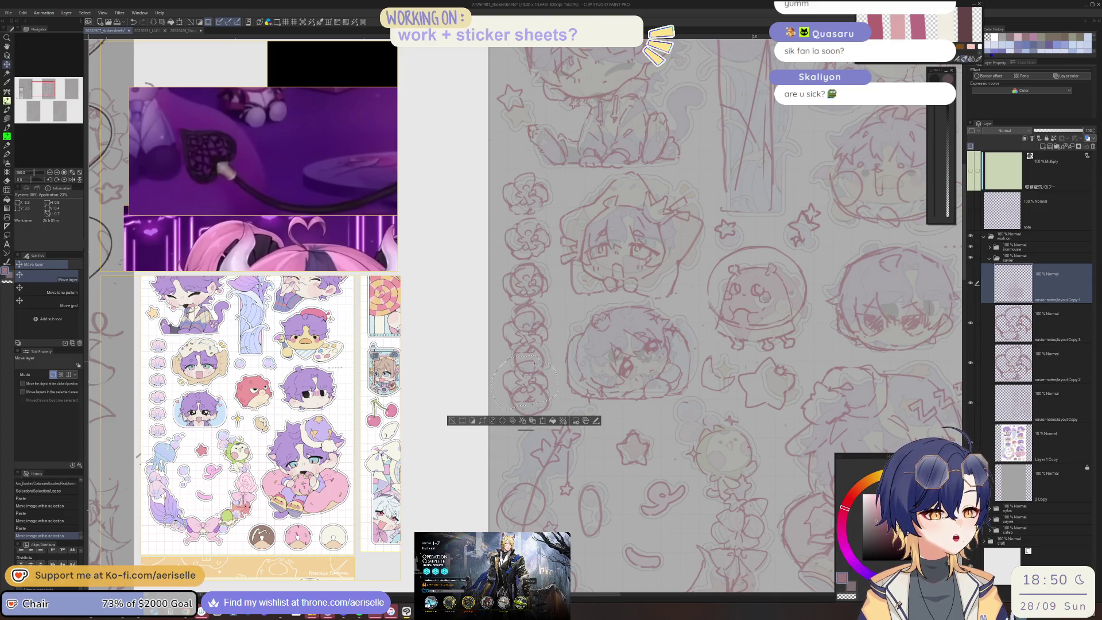
{"action": "key", "text": "ctrl+v"}
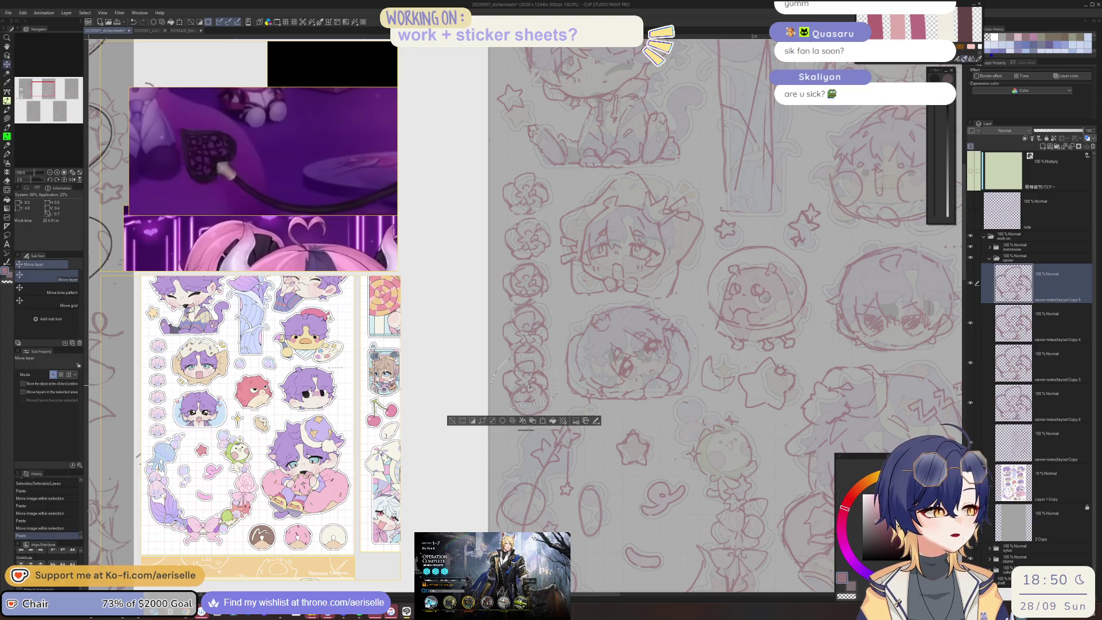
{"action": "left_click_drag", "start_coordinate": [539, 390], "coordinate": [540, 441]}
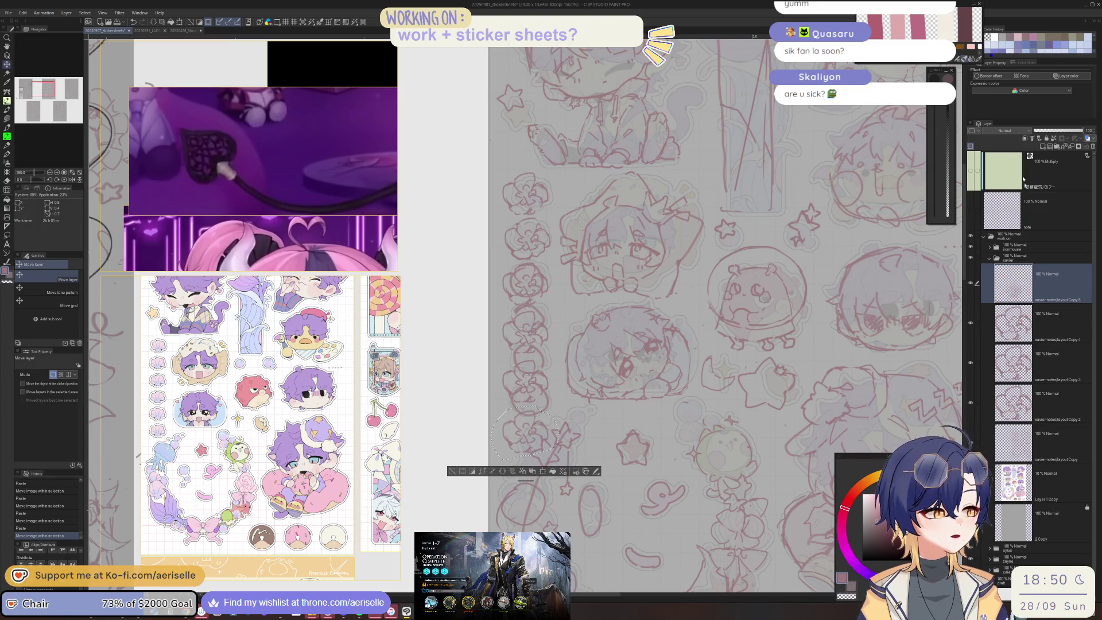
Merge the flower copy layers into a single layer
{"action": "left_click", "coordinate": [451, 469]}
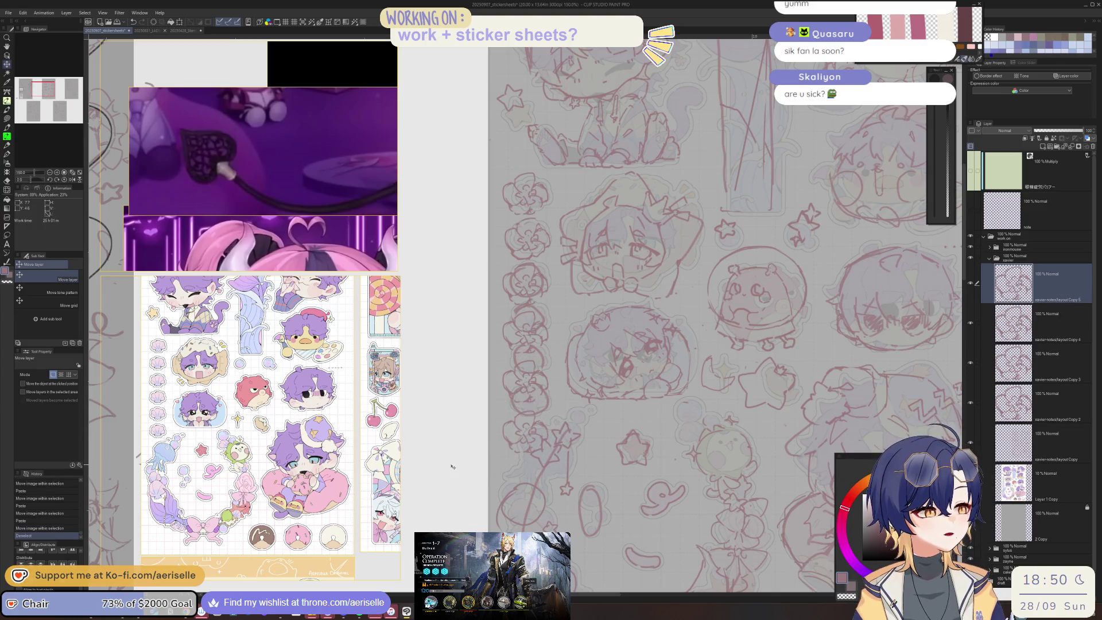
{"action": "left_click_drag", "start_coordinate": [978, 331], "coordinate": [978, 405]}
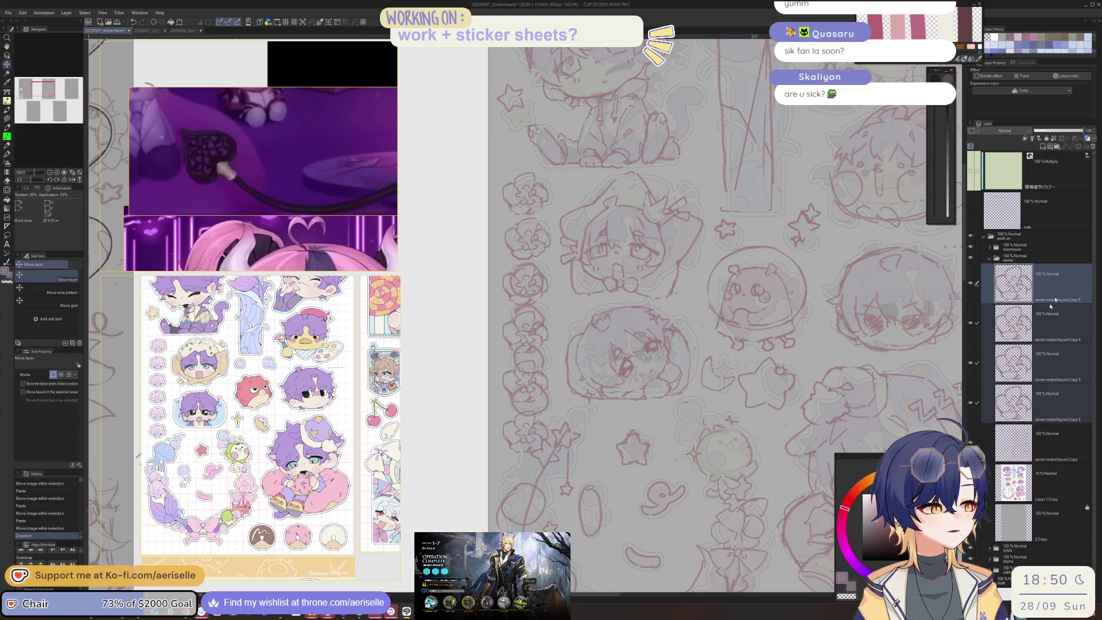
{"action": "right_click", "coordinate": [1018, 299]}
{"action": "left_click", "coordinate": [1052, 447]}
Lasso-cut the original left flower column and paste it onto its own layer
{"action": "key", "text": "m"}
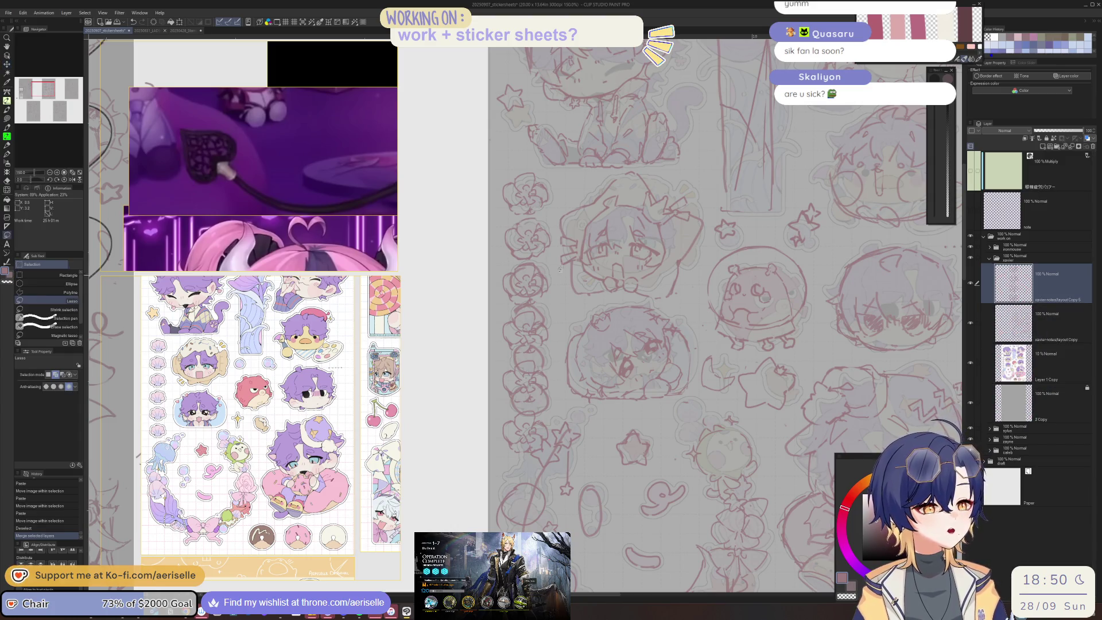
{"action": "left_click", "coordinate": [1043, 333]}
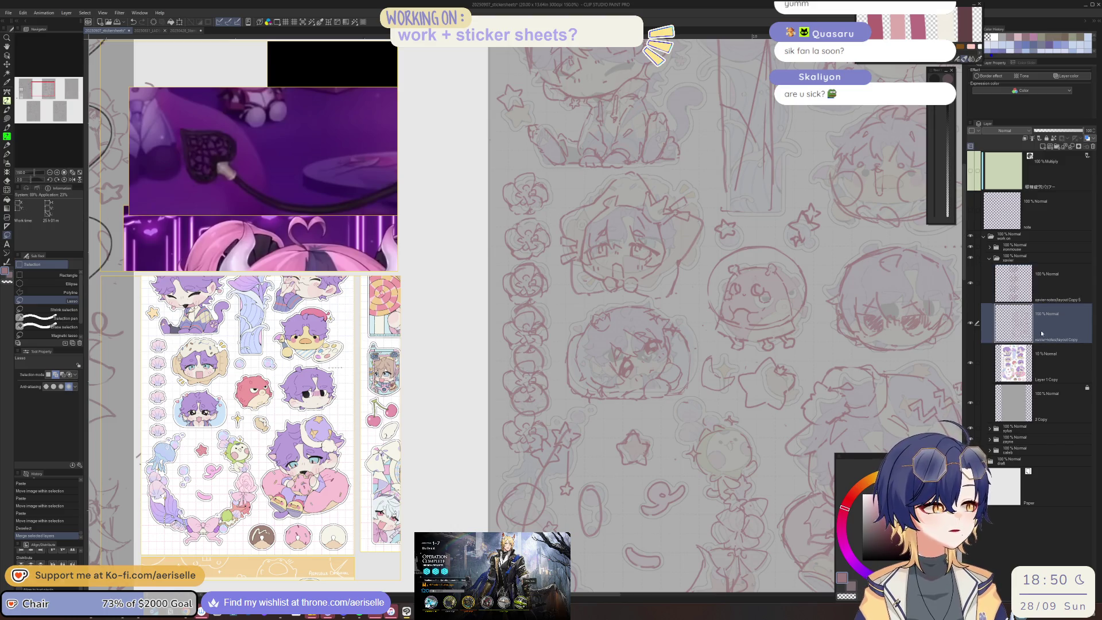
{"action": "mouse_move", "coordinate": [521, 167]}
{"action": "left_mouse_down"}
{"action": "mouse_move", "coordinate": [513, 255]}
{"action": "mouse_move", "coordinate": [524, 259]}
{"action": "left_mouse_up"}
{"action": "mouse_move", "coordinate": [556, 247]}
{"action": "left_mouse_down"}
{"action": "mouse_move", "coordinate": [557, 190]}
{"action": "mouse_move", "coordinate": [538, 166]}
{"action": "left_mouse_up"}
{"action": "key", "text": "ctrl+x"}
{"action": "key", "text": "ctrl+v"}
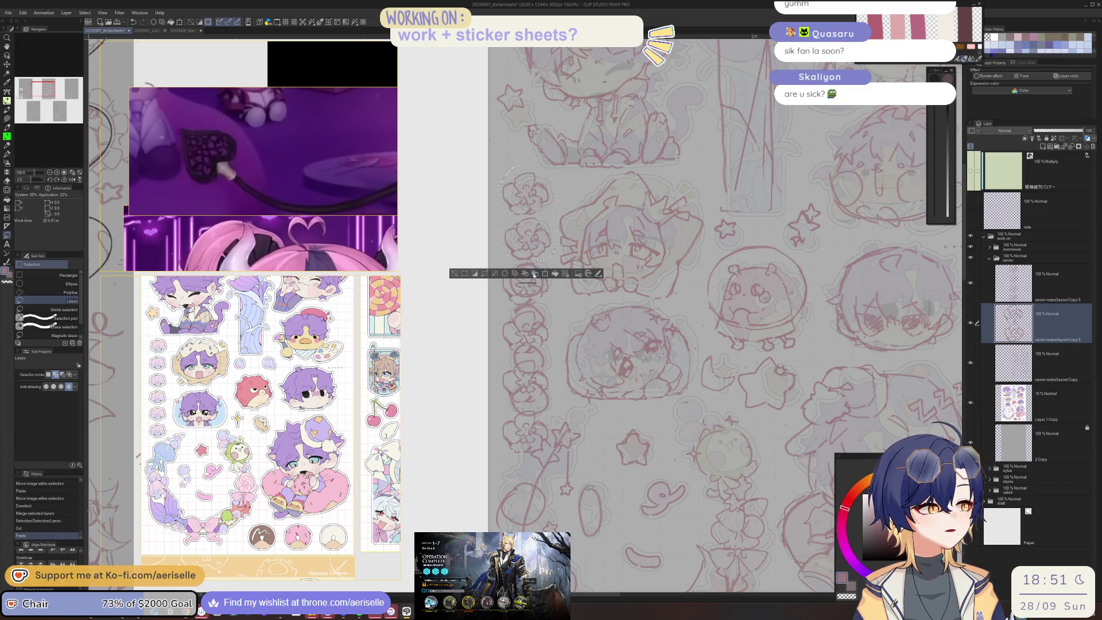
Outline the whole flower column across both flower layers
{"action": "left_click", "coordinate": [454, 273]}
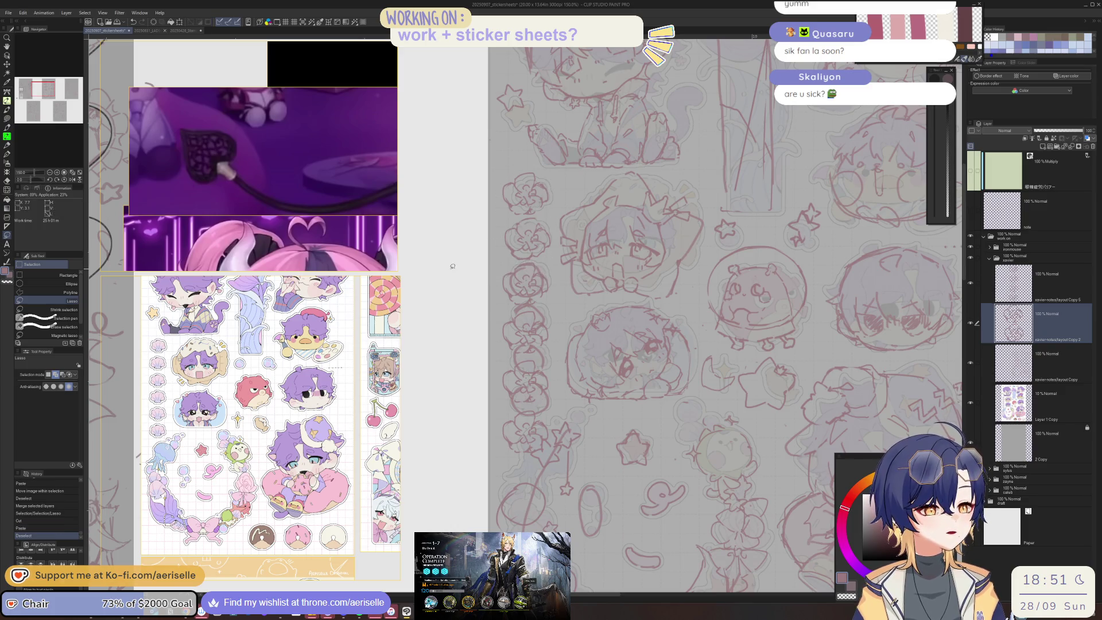
{"action": "left_click", "coordinate": [977, 283]}
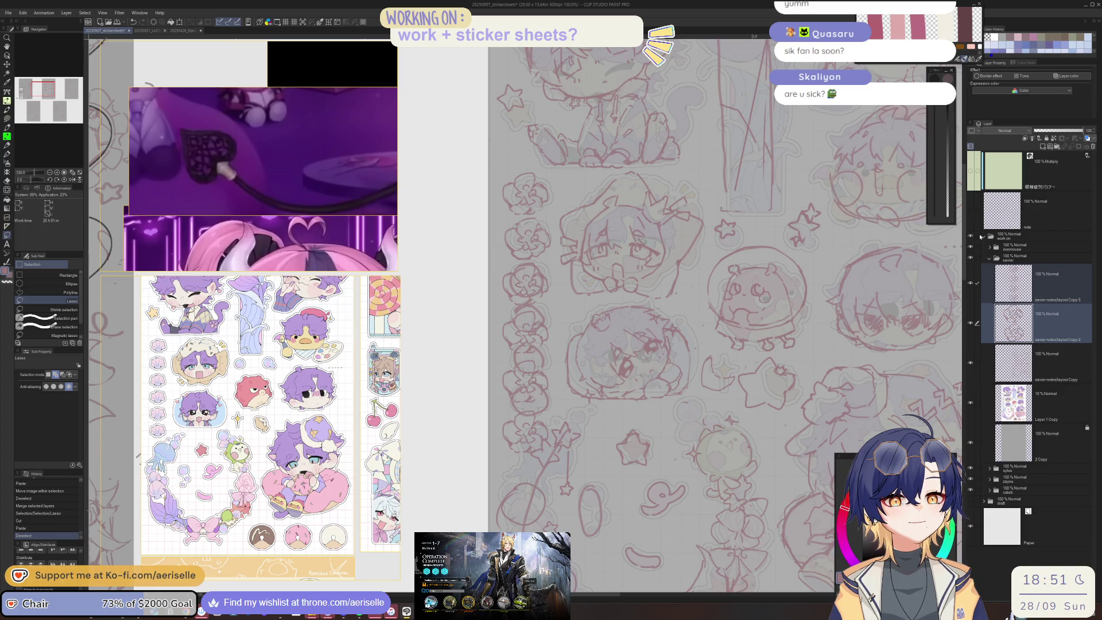
{"action": "mouse_move", "coordinate": [501, 178]}
{"action": "left_mouse_down"}
{"action": "mouse_move", "coordinate": [484, 368]}
{"action": "mouse_move", "coordinate": [511, 416]}
{"action": "mouse_move", "coordinate": [545, 409]}
{"action": "mouse_move", "coordinate": [553, 389]}
{"action": "left_mouse_up"}
{"action": "key", "text": "ctrl+z"}
{"action": "mouse_move", "coordinate": [492, 409]}
{"action": "left_mouse_down"}
{"action": "mouse_move", "coordinate": [546, 445]}
{"action": "mouse_move", "coordinate": [558, 267]}
{"action": "left_mouse_up"}
{"action": "mouse_move", "coordinate": [556, 205]}
{"action": "left_mouse_down"}
{"action": "mouse_move", "coordinate": [540, 171]}
{"action": "mouse_move", "coordinate": [484, 186]}
{"action": "left_mouse_up"}
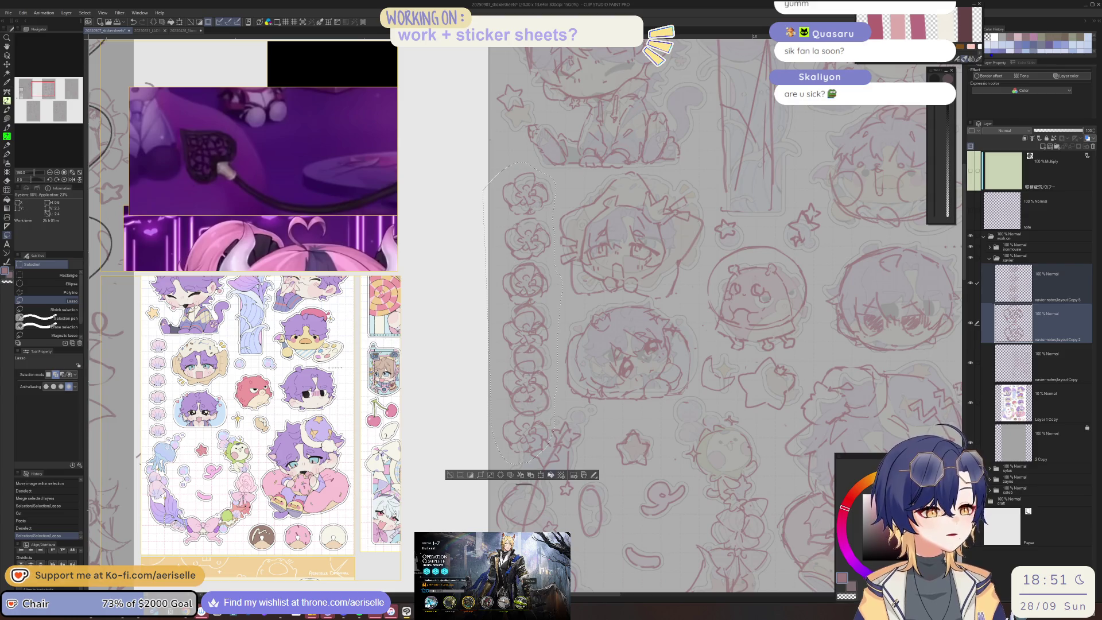
Scale the flower column down to 87% and nudge it into place
{"action": "left_click", "coordinate": [541, 474]}
{"action": "left_click_drag", "start_coordinate": [522, 463], "coordinate": [534, 428]}
{"action": "left_click_drag", "start_coordinate": [550, 376], "coordinate": [552, 382]}
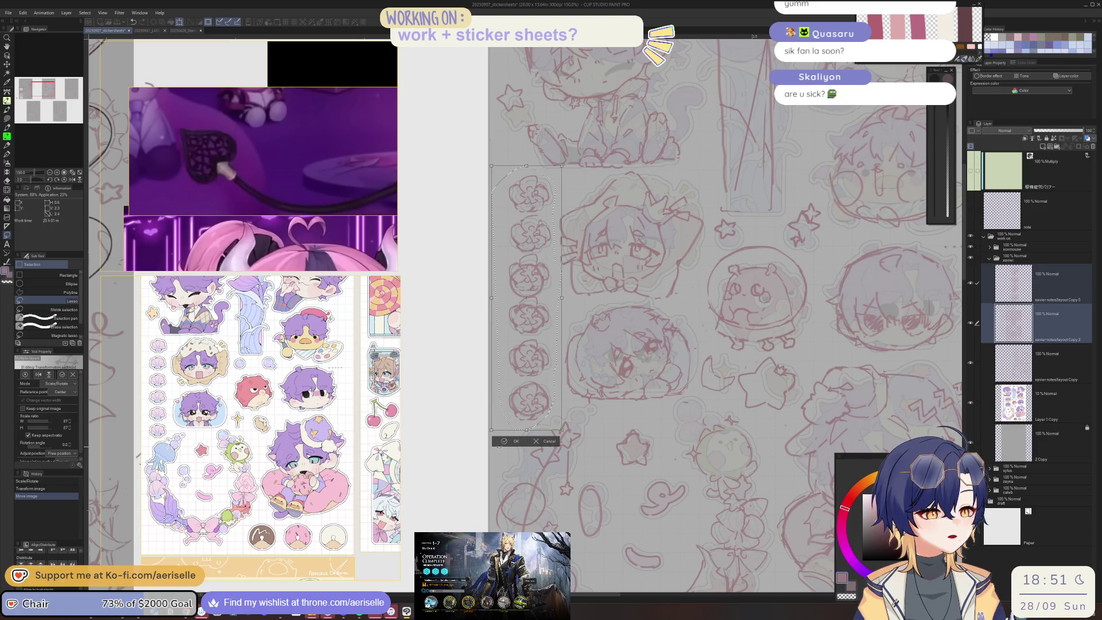
{"action": "left_click", "coordinate": [501, 441]}
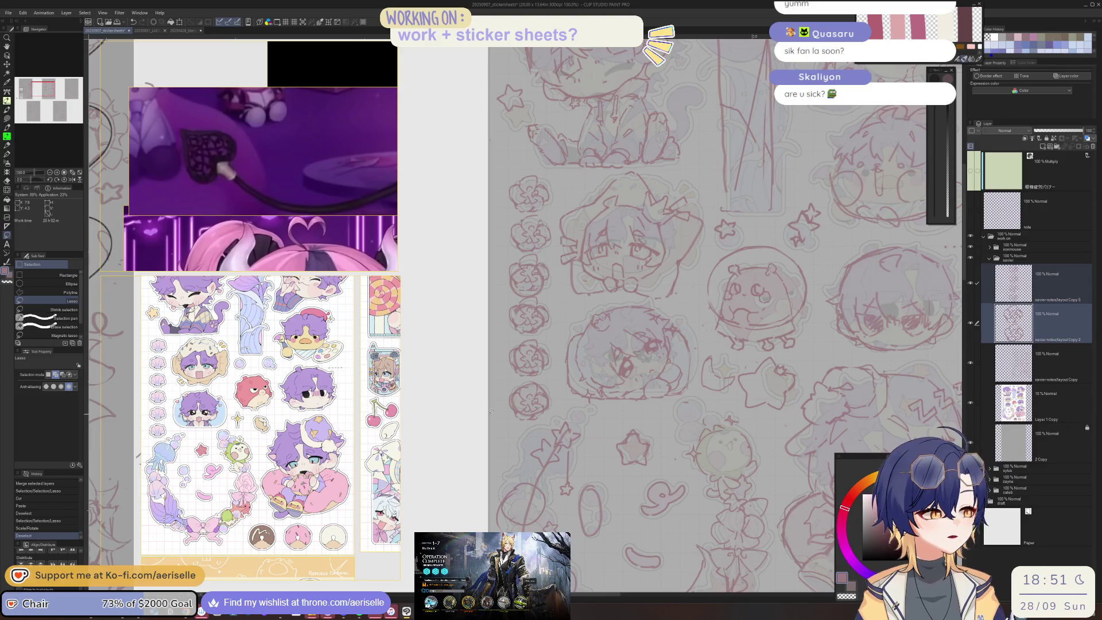
Erase leftover sketch lines among the flowers on the original sketch layer
{"action": "left_click", "coordinate": [1046, 359]}
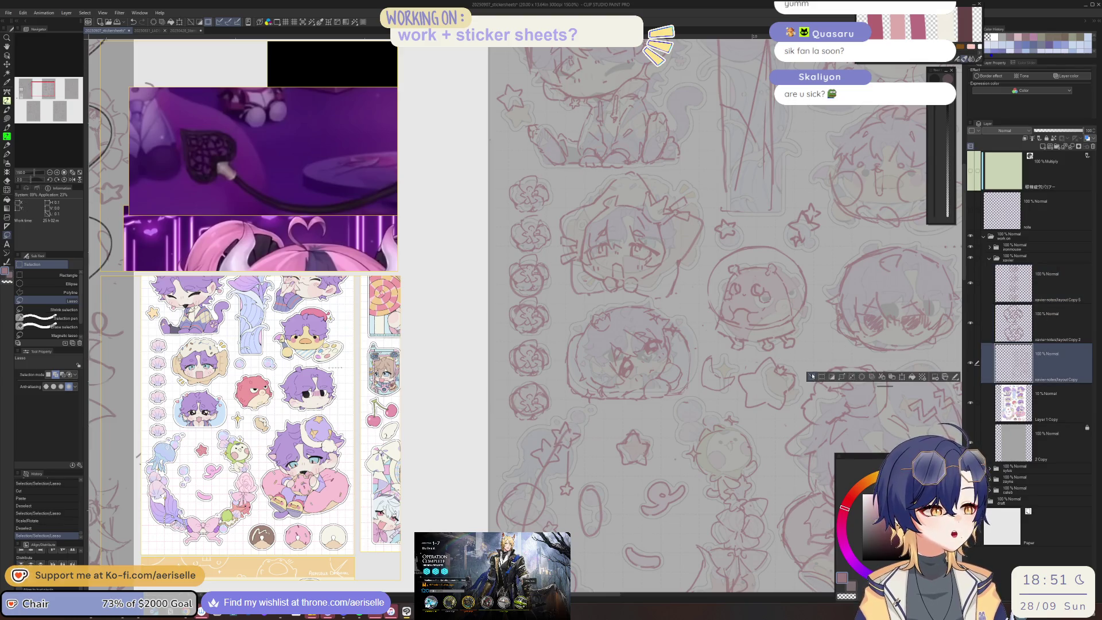
{"action": "key", "text": "ctrl+d"}
{"action": "key", "text": "e"}
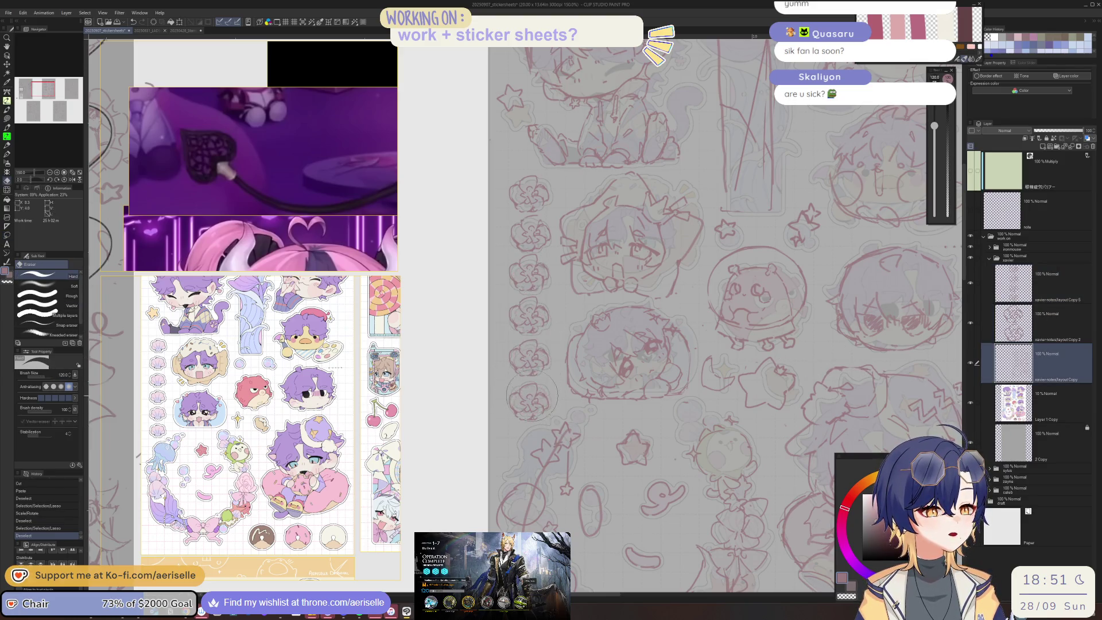
{"action": "left_click_drag", "start_coordinate": [526, 342], "coordinate": [527, 313]}
{"action": "scroll", "coordinate": [673, 354], "scroll_direction": "down", "scroll_amount": 3}
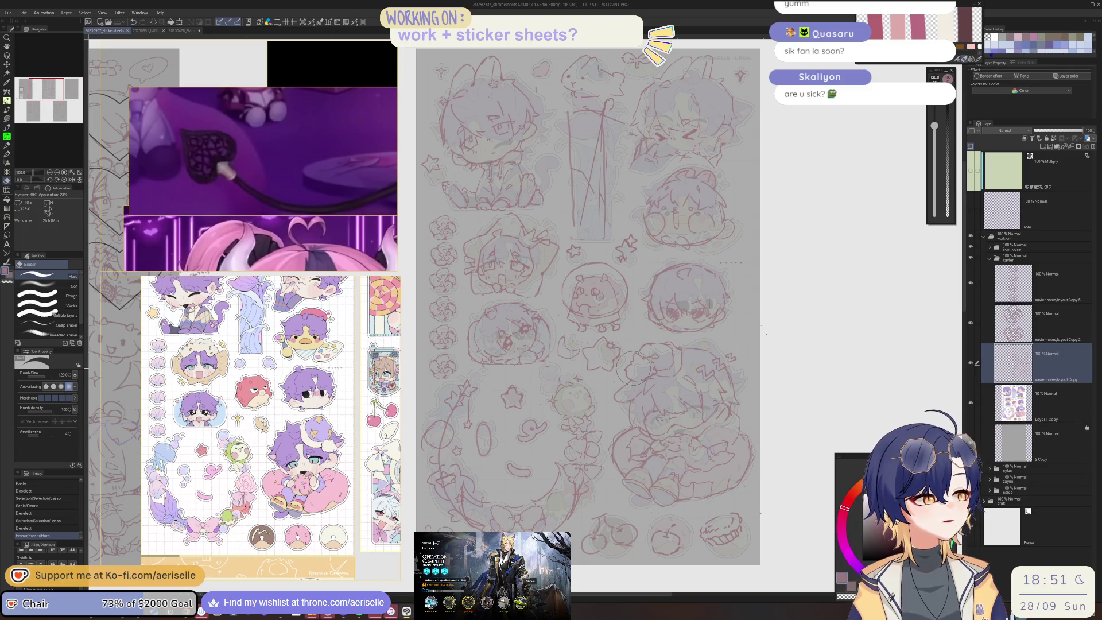
Merge the two flower layers, then merge the copied sketch layer down
{"action": "left_click", "coordinate": [1013, 283]}
{"action": "left_click", "coordinate": [977, 323]}
{"action": "right_click", "coordinate": [1063, 281]}
{"action": "left_click", "coordinate": [1060, 425]}
{"action": "left_click", "coordinate": [1022, 320]}
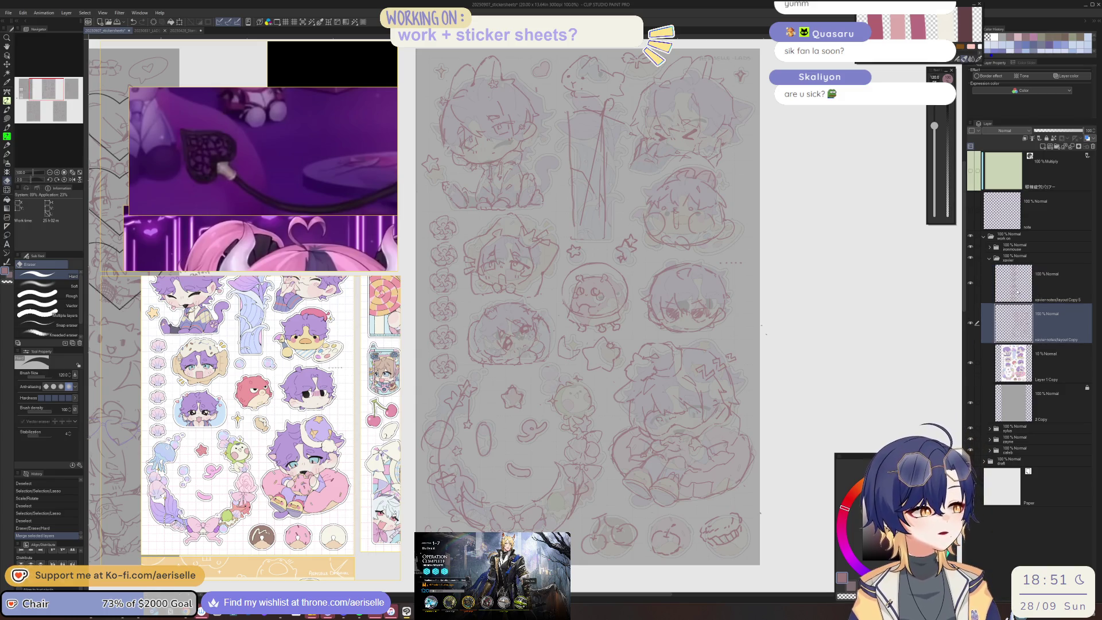
{"action": "key", "text": "ctrl+e"}
Add small pen marks to the sketch near the crescent
{"action": "scroll", "coordinate": [689, 141], "scroll_direction": "up", "scroll_amount": 5}
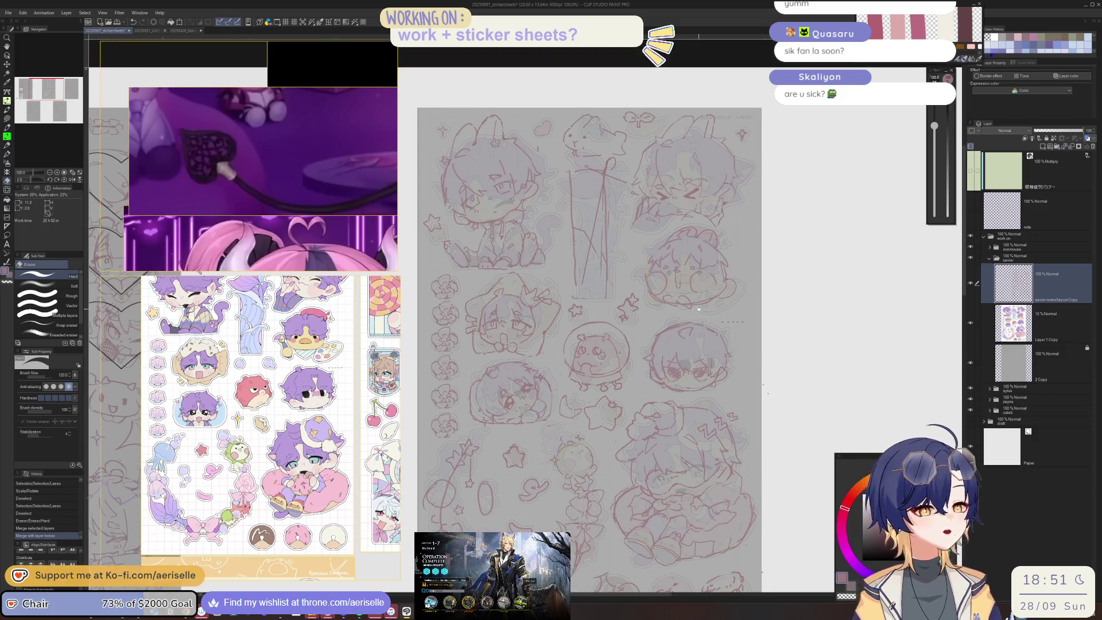
{"action": "scroll", "coordinate": [614, 264], "scroll_direction": "up", "scroll_amount": 2}
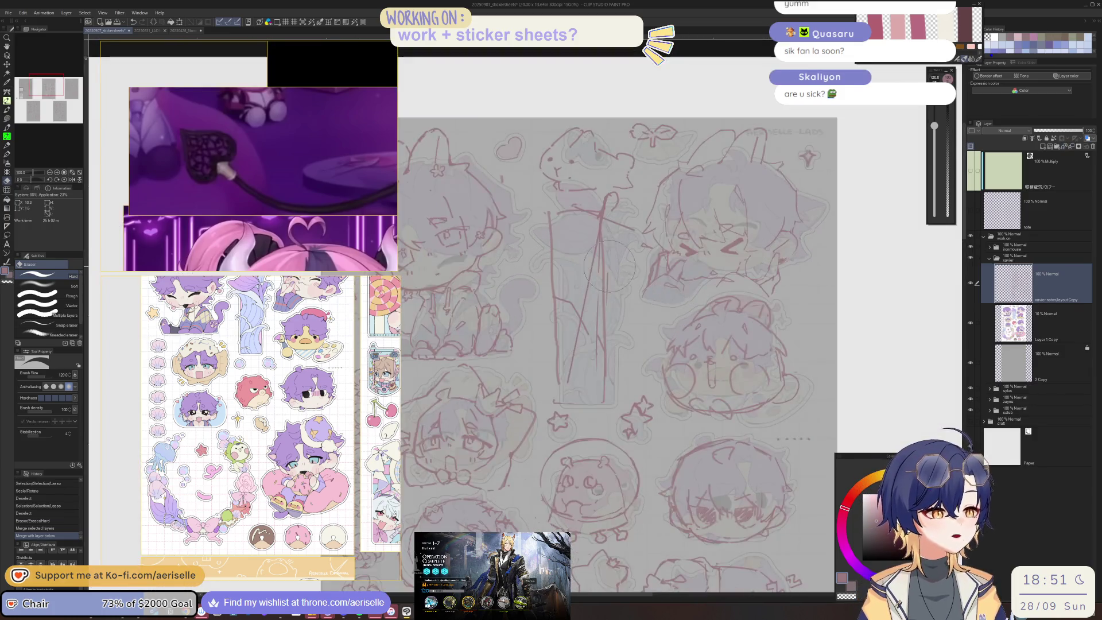
{"action": "key", "text": "p"}
{"action": "left_click_drag", "start_coordinate": [612, 255], "coordinate": [566, 258]}
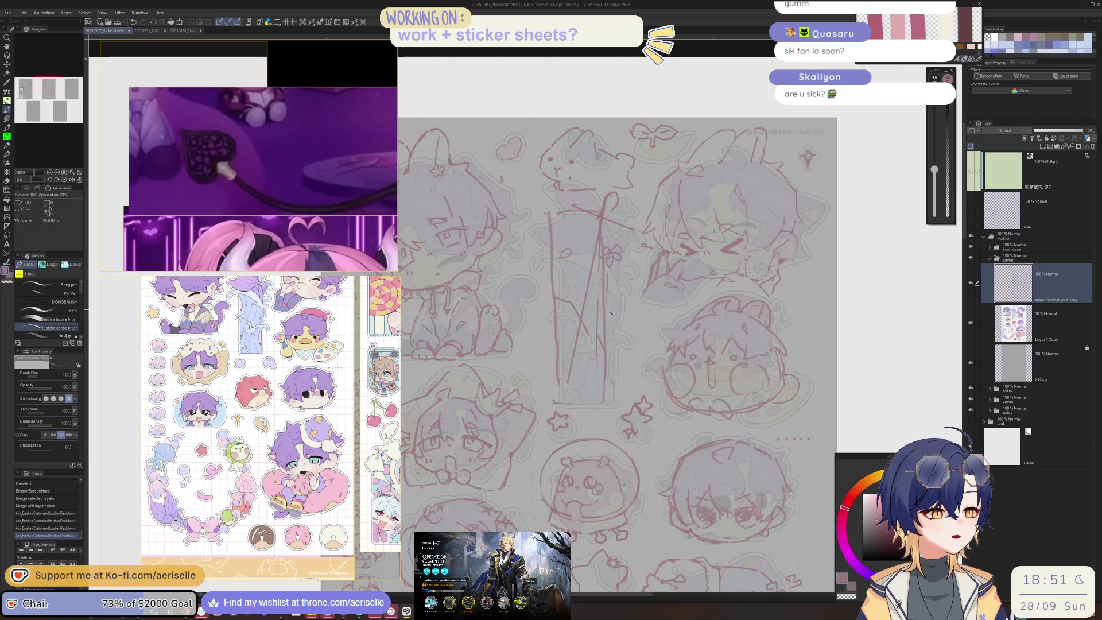
{"action": "left_click_drag", "start_coordinate": [598, 333], "coordinate": [622, 328]}
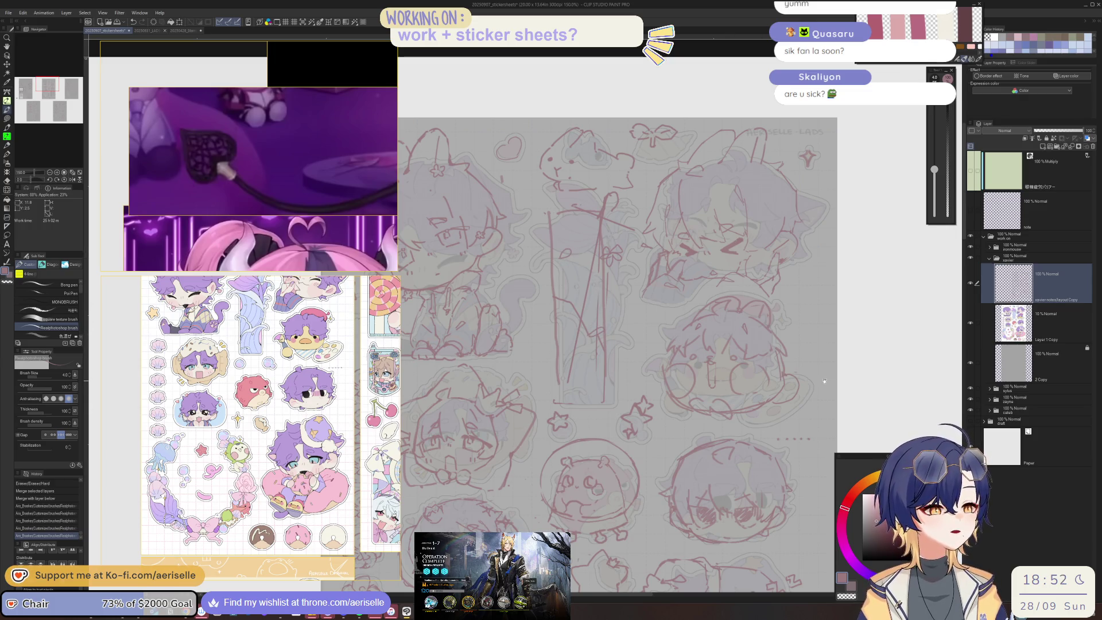
Draw a bumpy cloud doodle with two short strokes beside the crescent sticker
{"action": "scroll", "coordinate": [795, 265], "scroll_direction": "down", "scroll_amount": 5}
{"action": "mouse_move", "coordinate": [794, 265]}
{"action": "left_mouse_down"}
{"action": "mouse_move", "coordinate": [811, 233]}
{"action": "mouse_move", "coordinate": [809, 373]}
{"action": "left_mouse_up"}
{"action": "scroll", "coordinate": [810, 374], "scroll_direction": "down", "scroll_amount": 7}
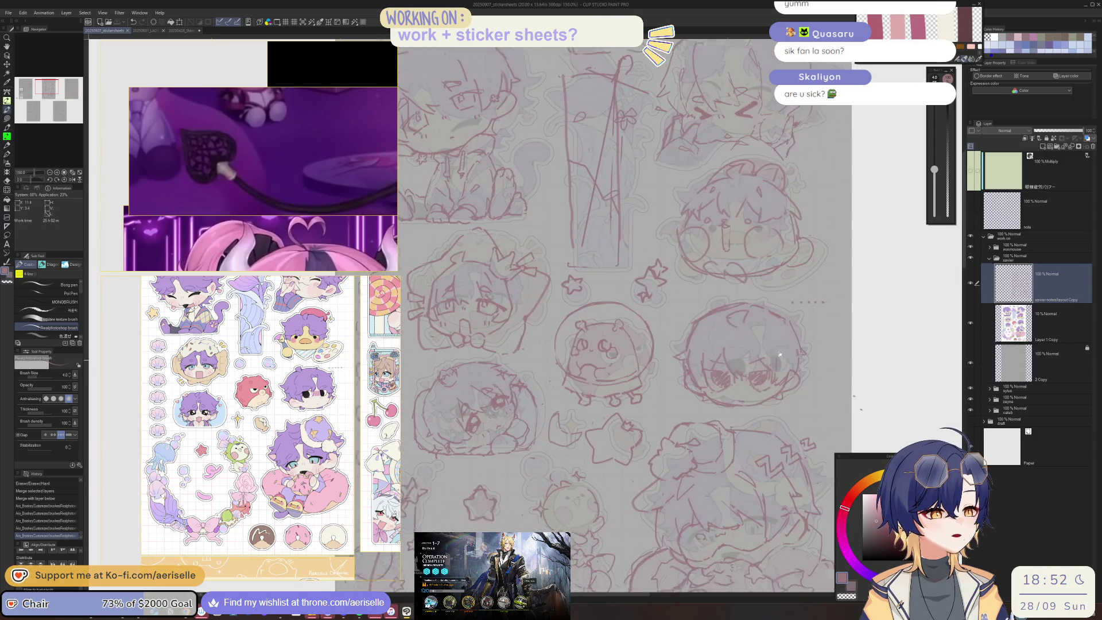
{"action": "scroll", "coordinate": [708, 343], "scroll_direction": "up", "scroll_amount": 3}
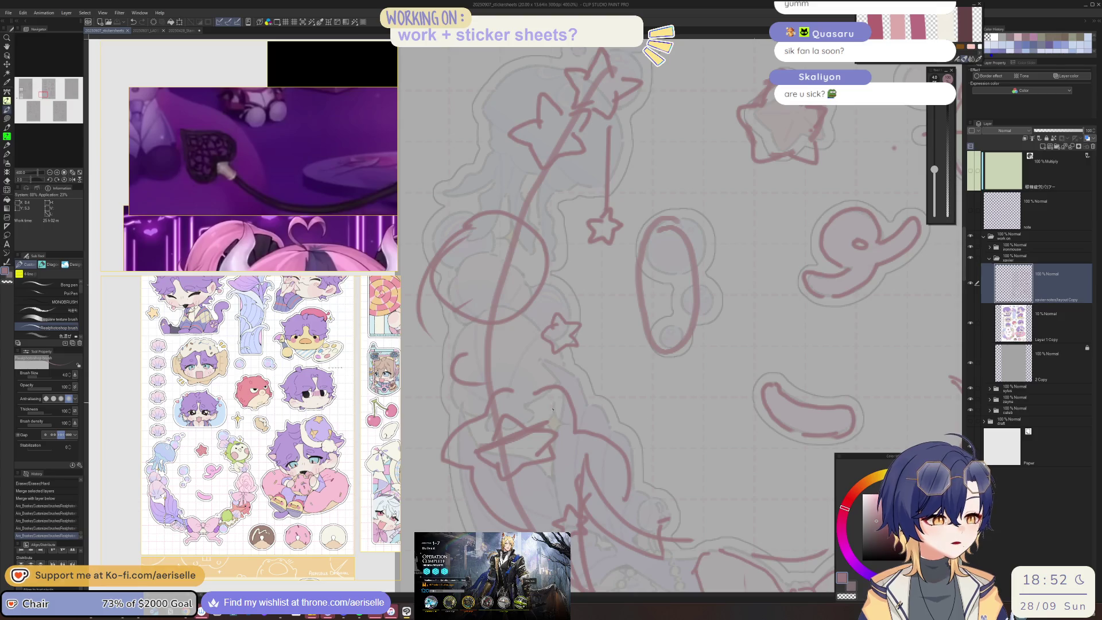
{"action": "mouse_move", "coordinate": [633, 438]}
{"action": "left_mouse_down"}
{"action": "mouse_move", "coordinate": [660, 441]}
{"action": "mouse_move", "coordinate": [692, 469]}
{"action": "mouse_move", "coordinate": [649, 491]}
{"action": "left_mouse_up"}
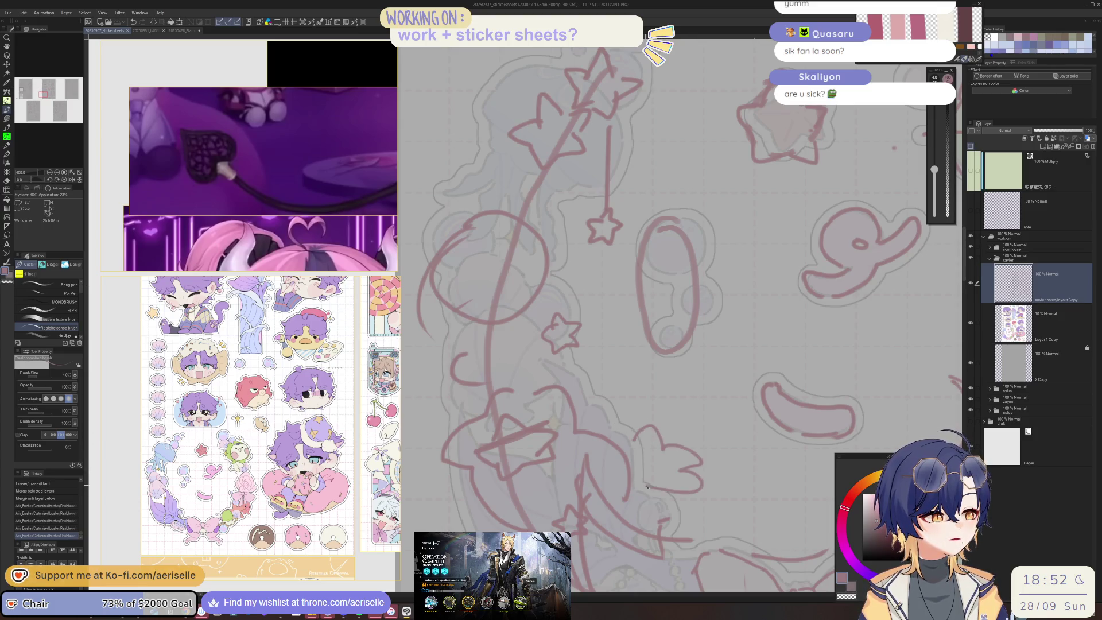
{"action": "mouse_move", "coordinate": [616, 435]}
{"action": "left_mouse_down"}
{"action": "mouse_move", "coordinate": [630, 442]}
{"action": "mouse_move", "coordinate": [621, 429]}
{"action": "left_mouse_up"}
Erase the 0 doodle and nearby stray sketch bits with the hard eraser
{"action": "scroll", "coordinate": [628, 416], "scroll_direction": "down", "scroll_amount": 4}
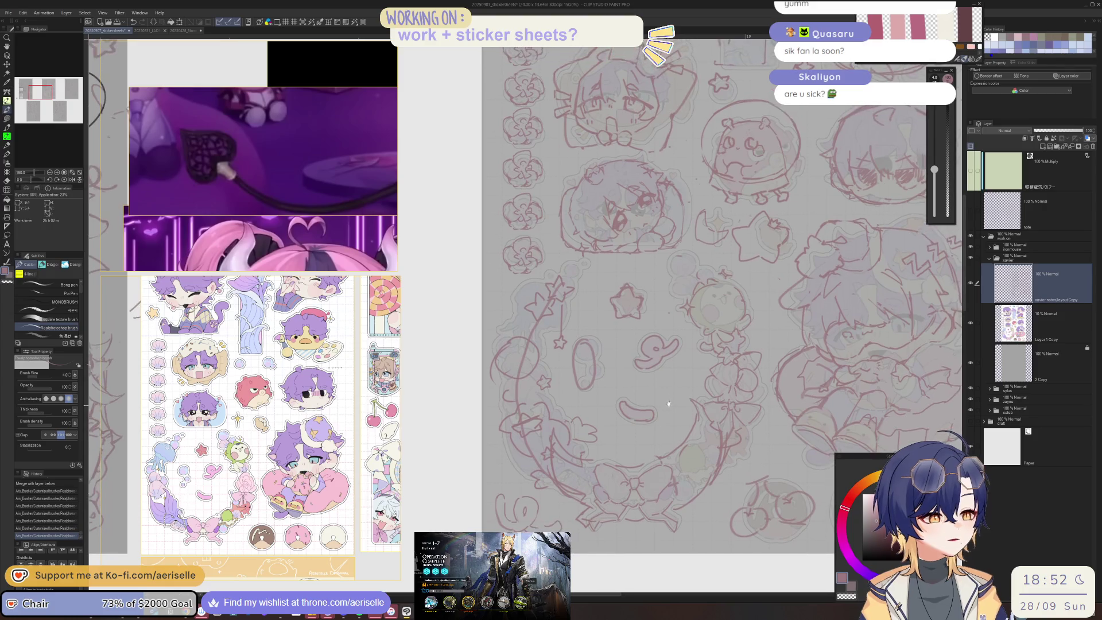
{"action": "key", "text": "e"}
{"action": "left_click_drag", "start_coordinate": [580, 342], "coordinate": [593, 370]}
{"action": "left_click_drag", "start_coordinate": [579, 321], "coordinate": [584, 342]}
{"action": "mouse_move", "coordinate": [533, 368]}
{"action": "left_mouse_down"}
{"action": "mouse_move", "coordinate": [521, 355]}
{"action": "mouse_move", "coordinate": [545, 316]}
{"action": "mouse_move", "coordinate": [541, 302]}
{"action": "mouse_move", "coordinate": [568, 286]}
{"action": "mouse_move", "coordinate": [567, 266]}
{"action": "mouse_move", "coordinate": [583, 268]}
{"action": "mouse_move", "coordinate": [532, 274]}
{"action": "left_mouse_up"}
{"action": "key", "text": "bracketleft"}
{"action": "key", "text": "bracketleft"}
{"action": "key", "text": "bracketleft"}
Clean up stray lines and add small pen touch-up strokes
{"action": "key", "text": "p"}
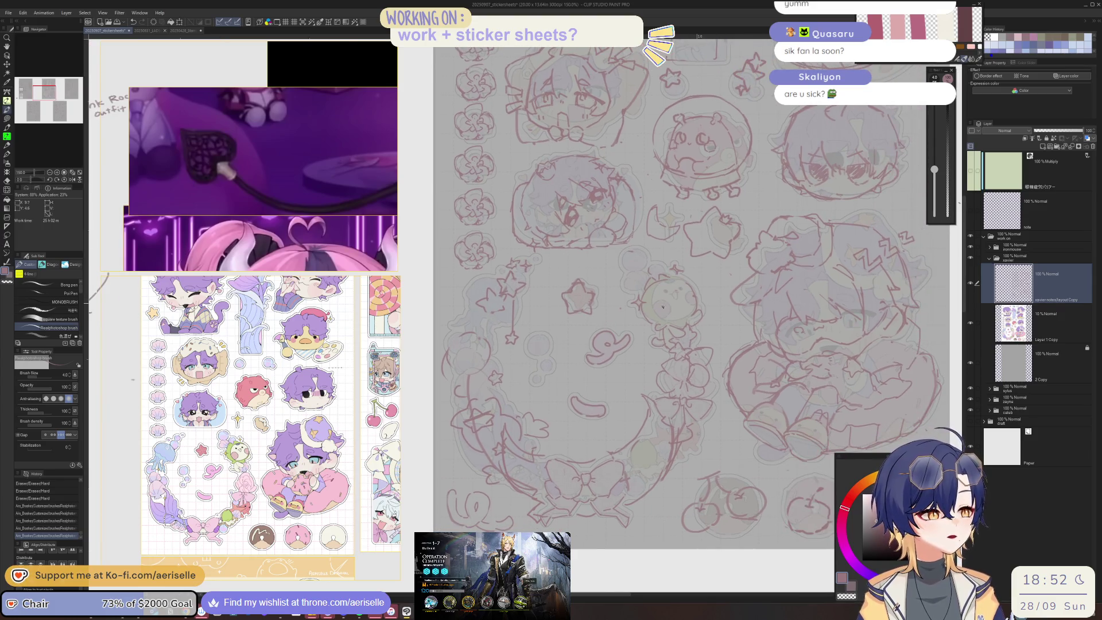
{"action": "scroll", "coordinate": [622, 418], "scroll_direction": "down", "scroll_amount": 3}
{"action": "key", "text": "e"}
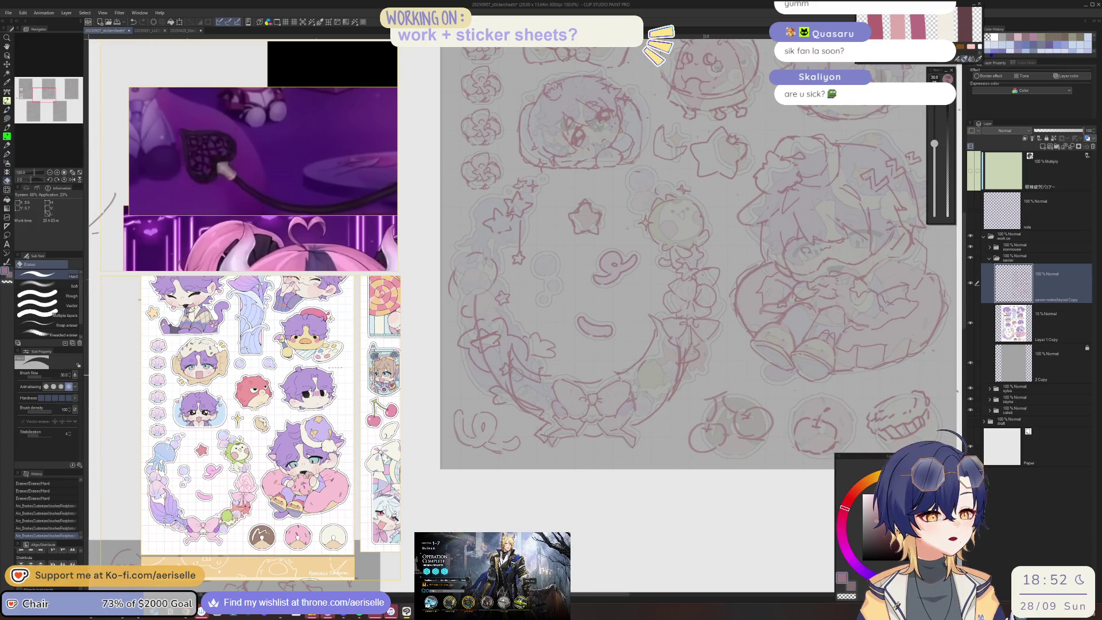
{"action": "mouse_move", "coordinate": [529, 391]}
{"action": "left_mouse_down"}
{"action": "mouse_move", "coordinate": [535, 405]}
{"action": "mouse_move", "coordinate": [546, 380]}
{"action": "mouse_move", "coordinate": [524, 405]}
{"action": "left_mouse_up"}
{"action": "key", "text": "p"}
{"action": "key", "text": "ctrl+z"}
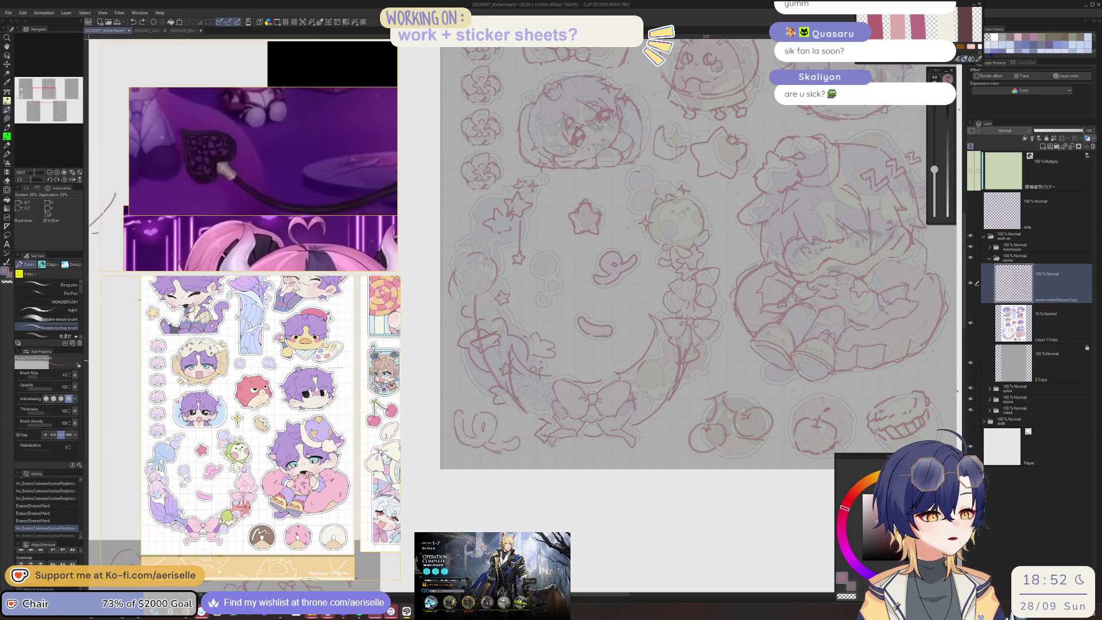
{"action": "left_click_drag", "start_coordinate": [533, 357], "coordinate": [532, 355]}
{"action": "left_click_drag", "start_coordinate": [542, 422], "coordinate": [547, 426]}
{"action": "left_click_drag", "start_coordinate": [601, 386], "coordinate": [604, 387]}
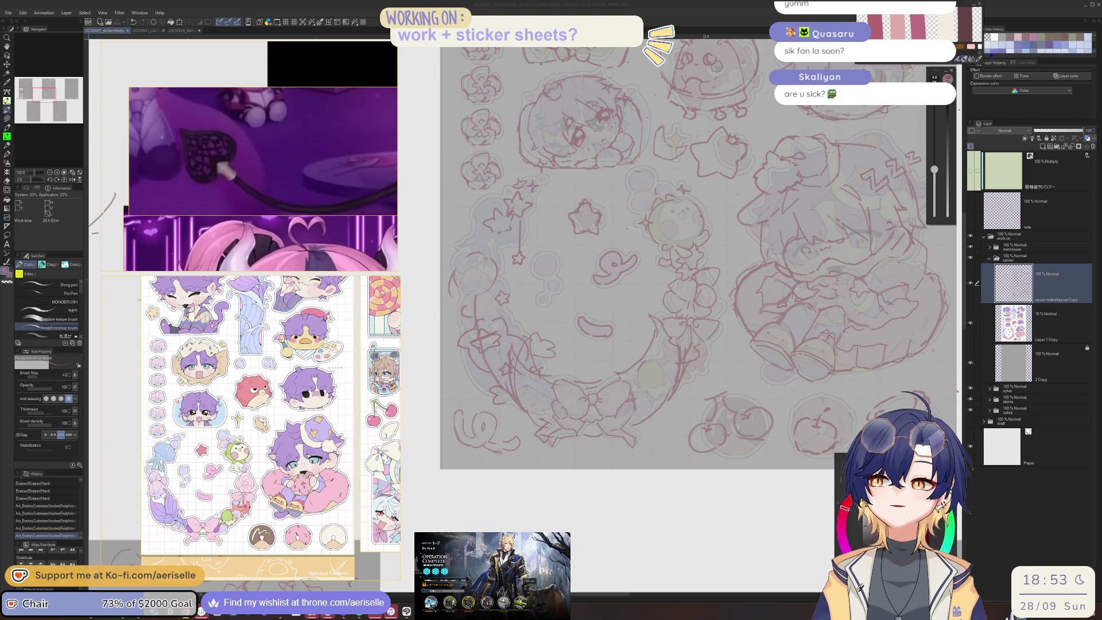
Draw the crust and zigzag lines on the bottom-right tart sketch
{"action": "left_click_drag", "start_coordinate": [872, 425], "coordinate": [936, 416]}
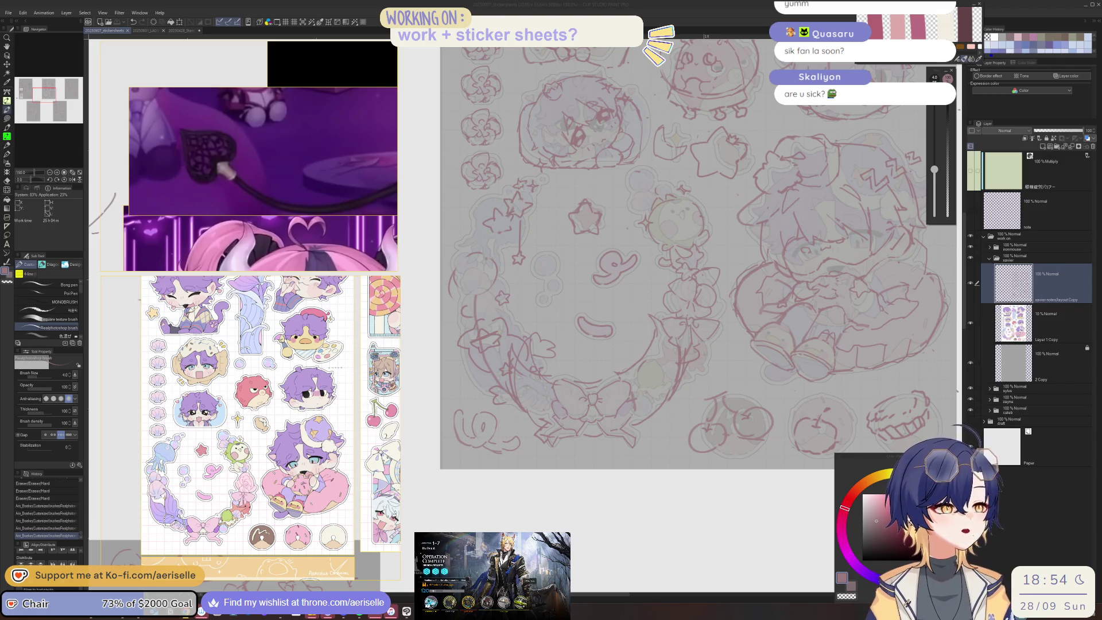
{"action": "scroll", "coordinate": [716, 285], "scroll_direction": "up", "scroll_amount": 5}
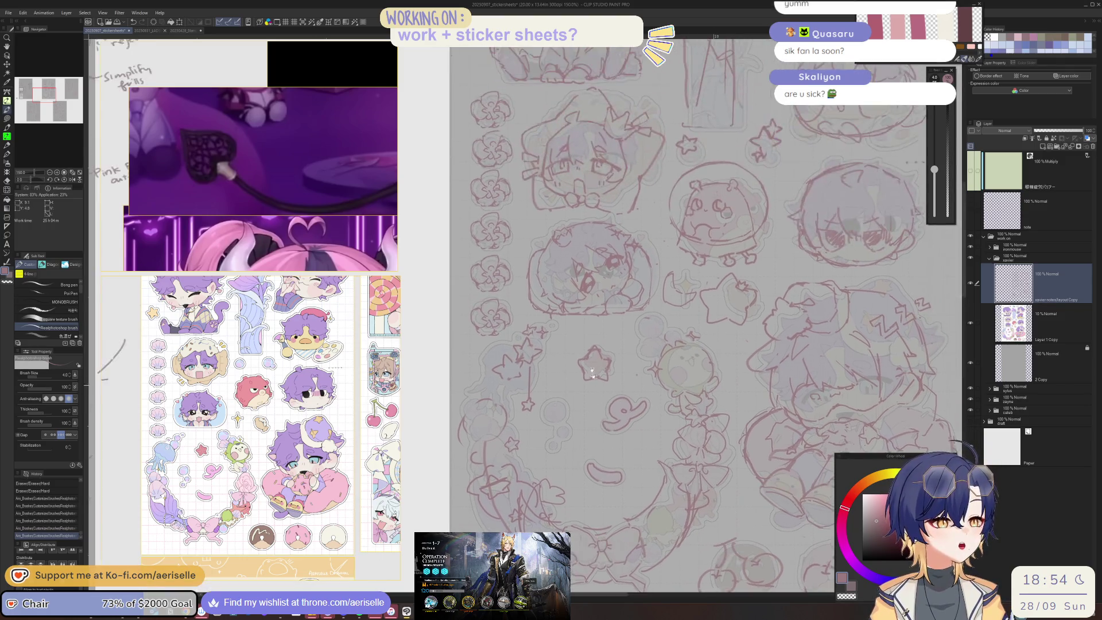
Lasso the lower chibi head, shrink it slightly and nudge it up
{"action": "key", "text": "m"}
{"action": "mouse_move", "coordinate": [516, 283]}
{"action": "left_mouse_down"}
{"action": "mouse_move", "coordinate": [520, 332]}
{"action": "mouse_move", "coordinate": [545, 338]}
{"action": "left_mouse_up"}
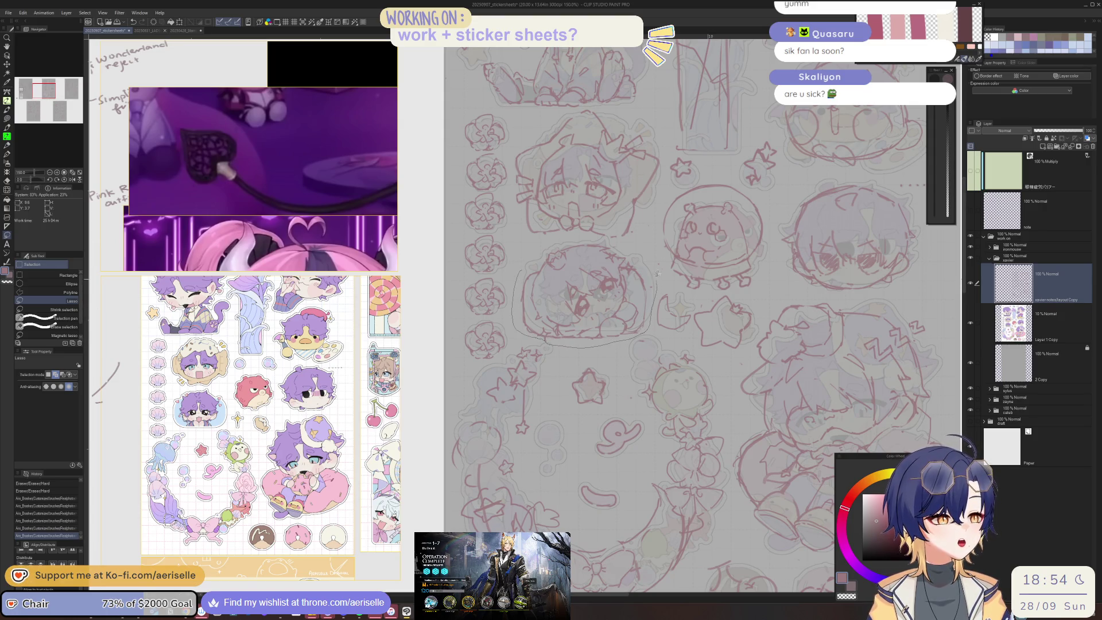
{"action": "left_click_drag", "start_coordinate": [543, 253], "coordinate": [543, 253]}
{"action": "key", "text": "ctrl+0"}
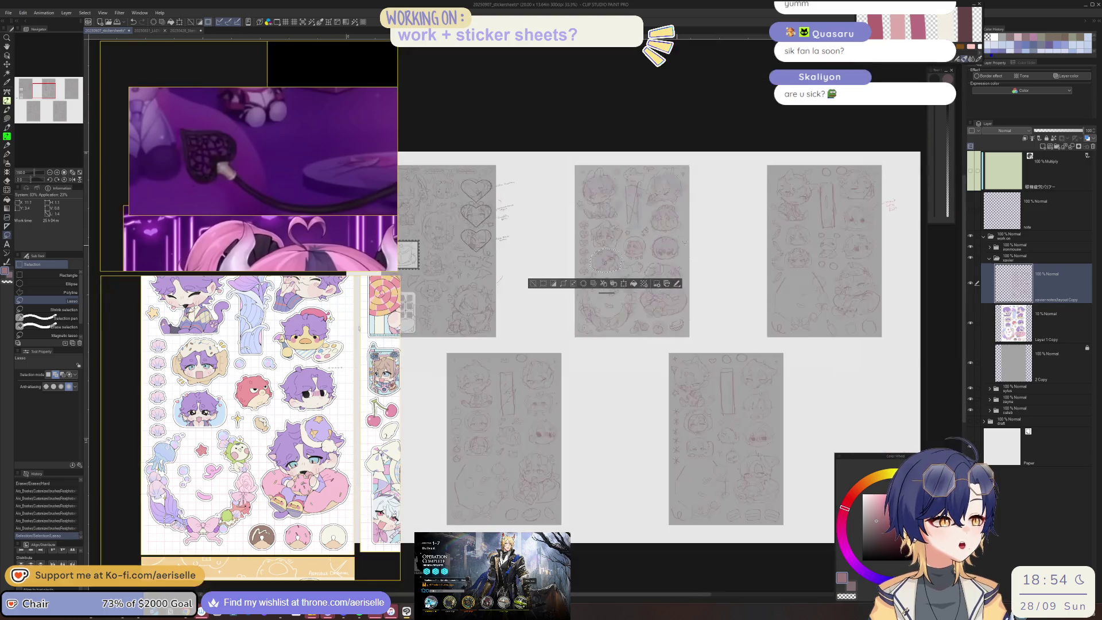
{"action": "scroll", "coordinate": [609, 261], "scroll_direction": "up", "scroll_amount": 5}
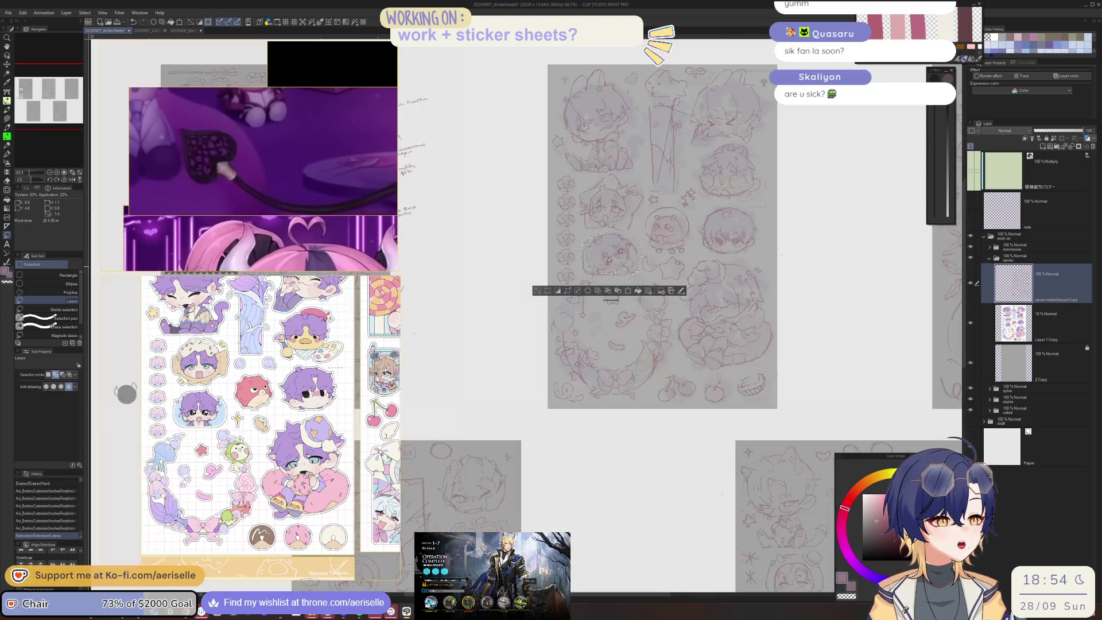
{"action": "left_click_drag", "start_coordinate": [672, 239], "coordinate": [631, 331]}
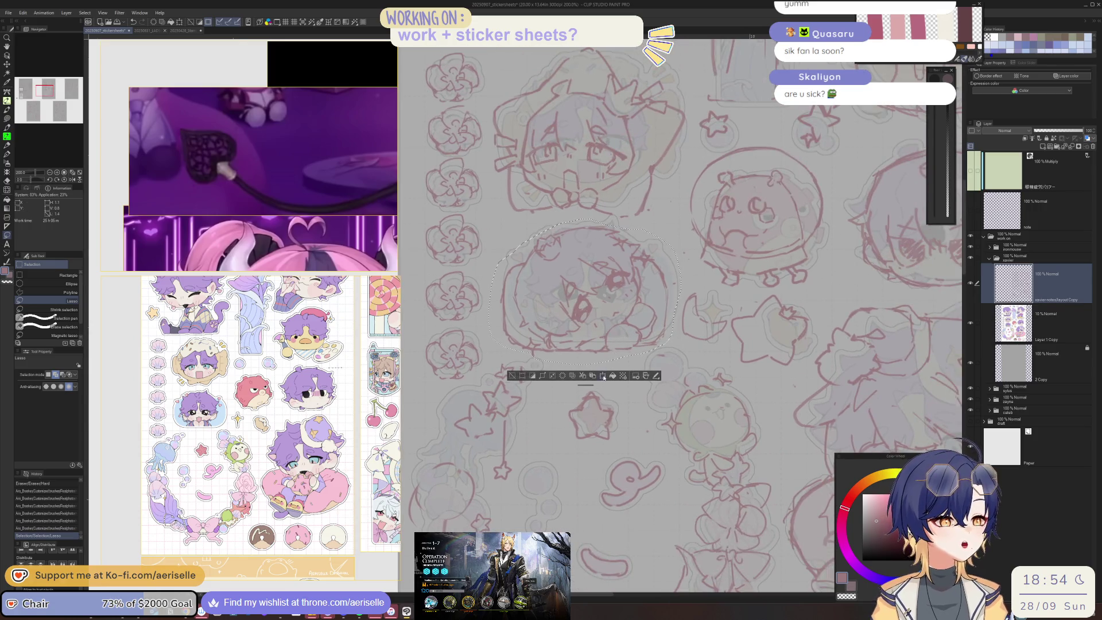
{"action": "left_click", "coordinate": [605, 379]}
{"action": "mouse_move", "coordinate": [584, 365]}
{"action": "left_mouse_down"}
{"action": "mouse_move", "coordinate": [616, 322]}
{"action": "mouse_move", "coordinate": [589, 350]}
{"action": "left_mouse_up"}
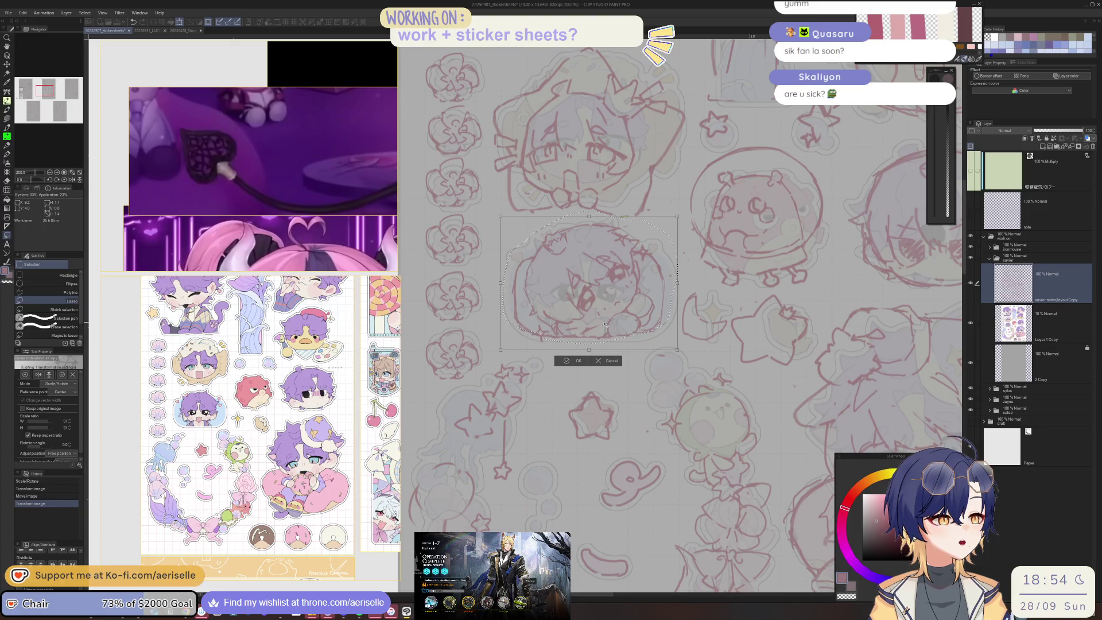
{"action": "left_click", "coordinate": [569, 361]}
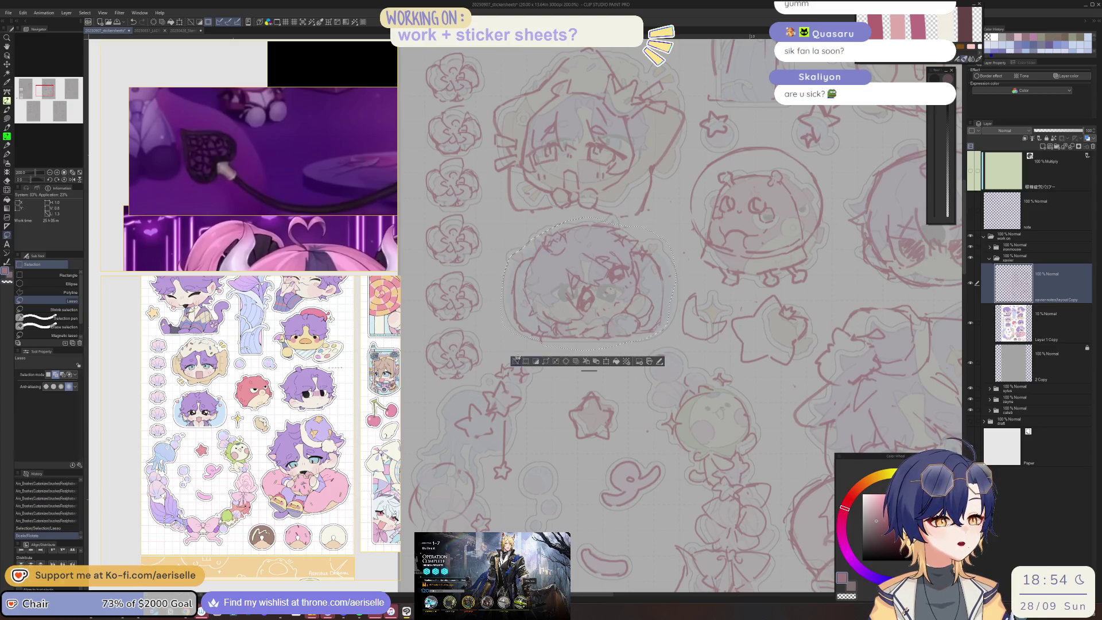
{"action": "left_click", "coordinate": [549, 361]}
Lasso the upper chibi head, scale it to 91% and move it down
{"action": "scroll", "coordinate": [516, 287], "scroll_direction": "up", "scroll_amount": 5}
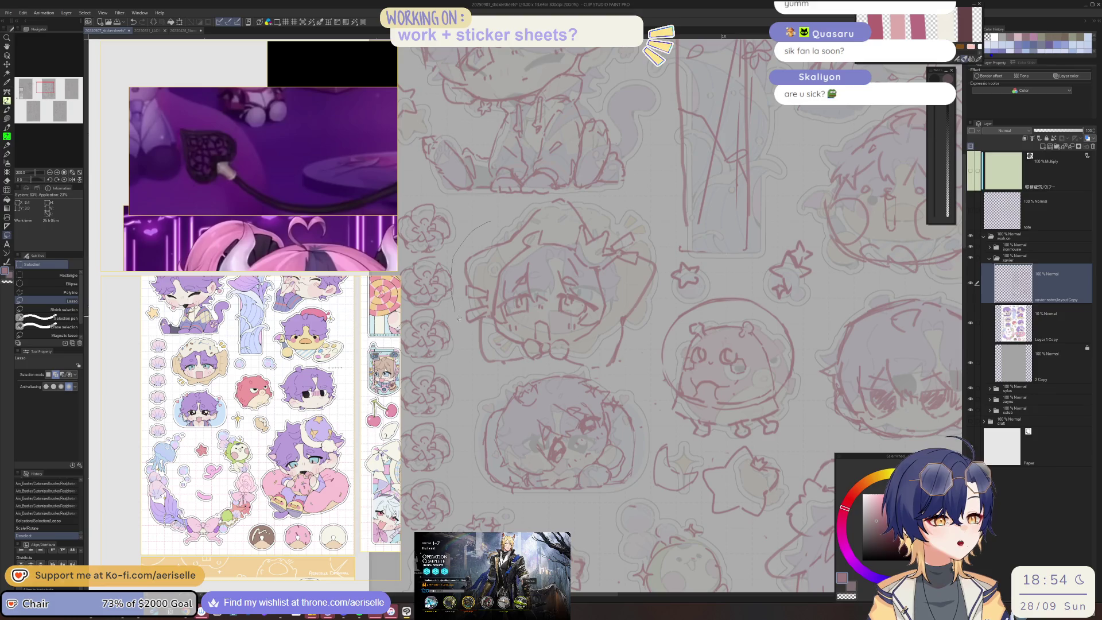
{"action": "key", "text": "ctrl+z"}
{"action": "mouse_move", "coordinate": [464, 248]}
{"action": "left_mouse_down"}
{"action": "mouse_move", "coordinate": [467, 365]}
{"action": "mouse_move", "coordinate": [621, 375]}
{"action": "mouse_move", "coordinate": [666, 276]}
{"action": "mouse_move", "coordinate": [646, 222]}
{"action": "mouse_move", "coordinate": [574, 198]}
{"action": "mouse_move", "coordinate": [528, 200]}
{"action": "left_mouse_up"}
{"action": "left_click", "coordinate": [581, 388]}
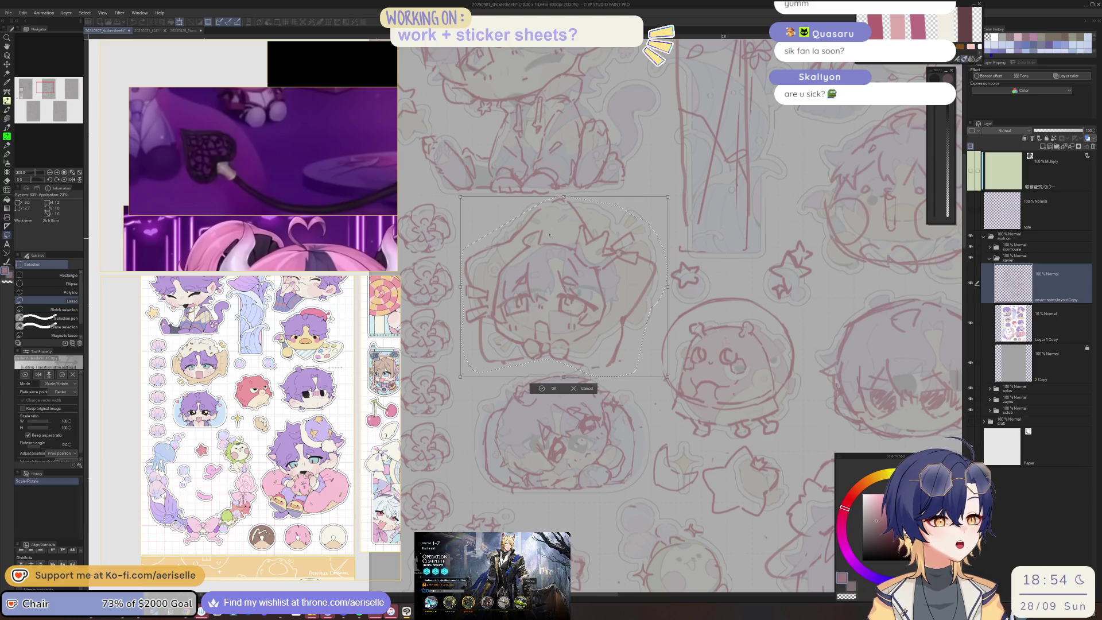
{"action": "left_click_drag", "start_coordinate": [668, 377], "coordinate": [655, 357]}
{"action": "left_click_drag", "start_coordinate": [588, 315], "coordinate": [590, 328]}
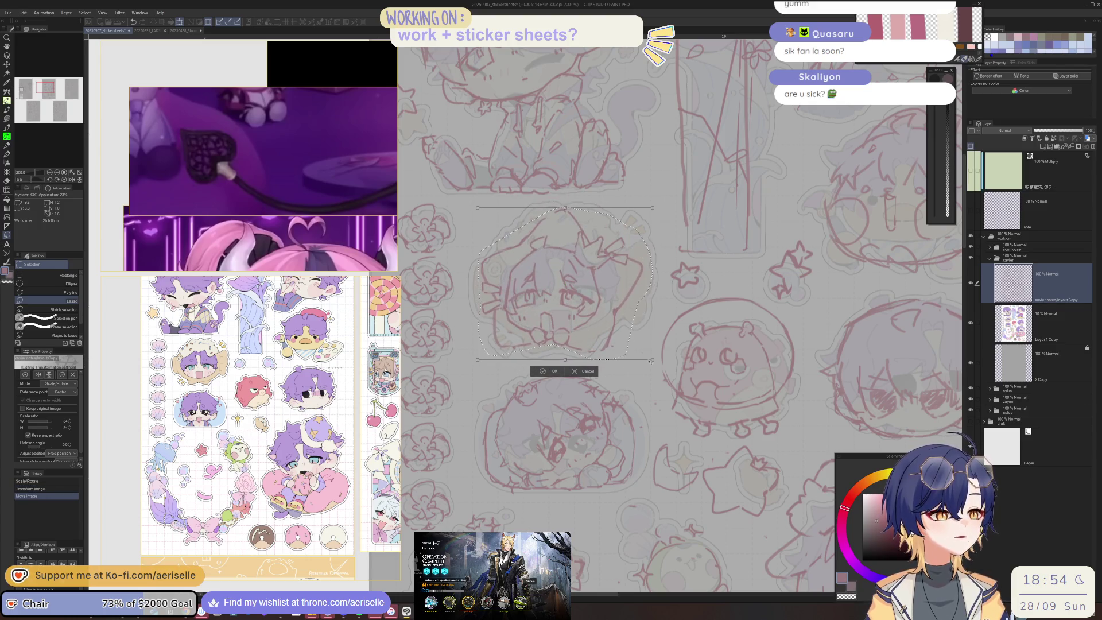
{"action": "left_click_drag", "start_coordinate": [659, 365], "coordinate": [661, 374]}
{"action": "left_click_drag", "start_coordinate": [569, 296], "coordinate": [566, 300]}
{"action": "left_click", "coordinate": [551, 385]}
{"action": "key", "text": "ctrl+d"}
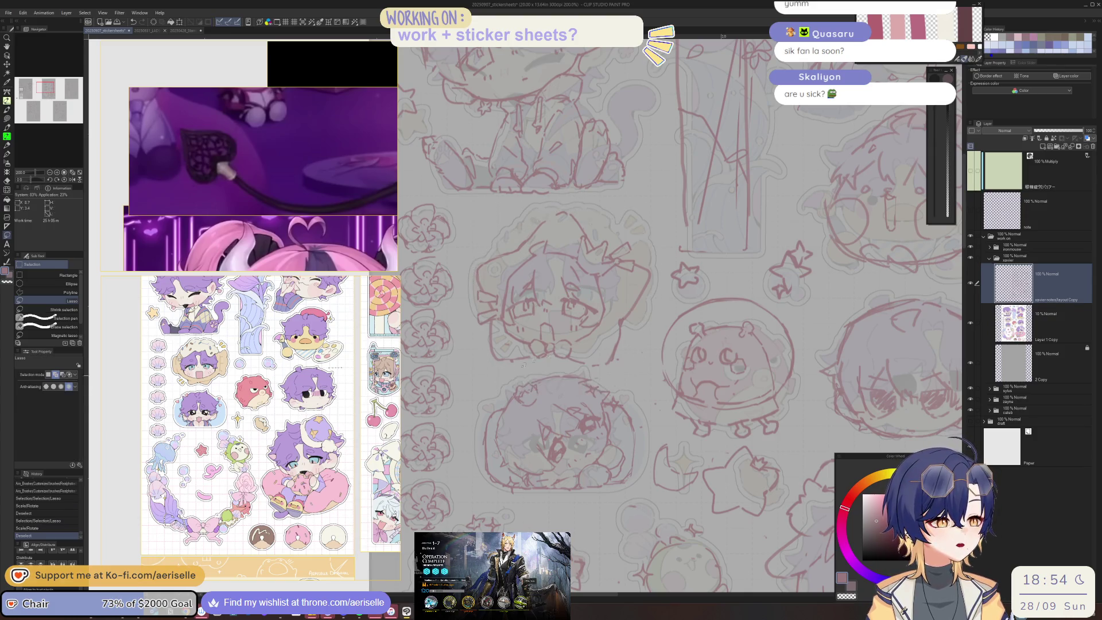
Zoom out and center the middle sticker sheet in the view
{"action": "key", "text": "ctrl+minus"}
{"action": "key", "text": "ctrl+minus"}
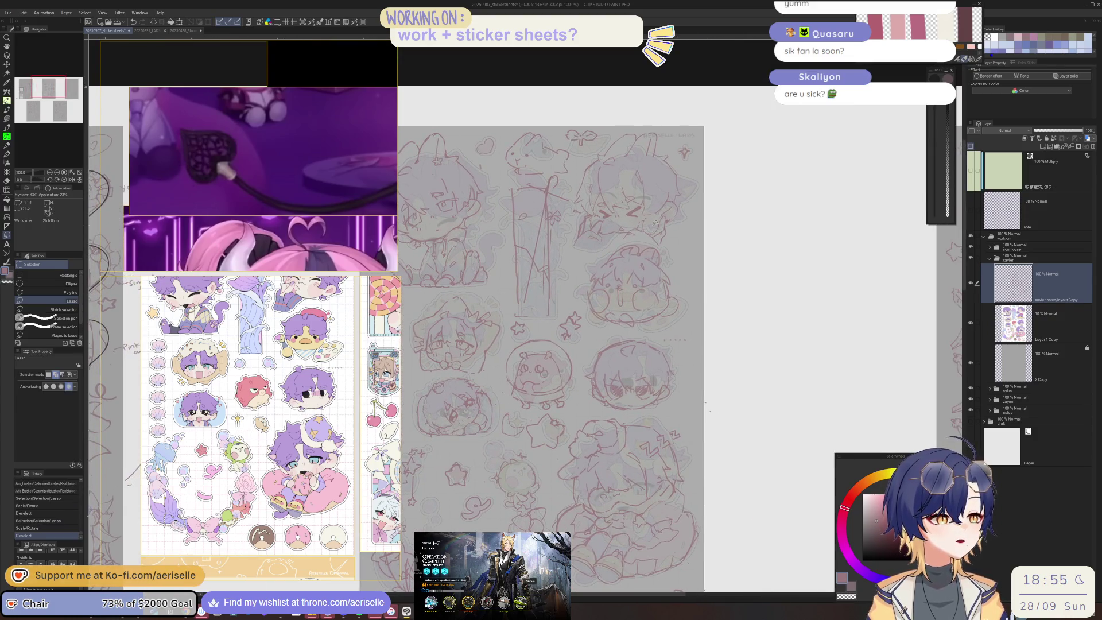
{"action": "scroll", "coordinate": [662, 259], "scroll_direction": "up", "scroll_amount": 2}
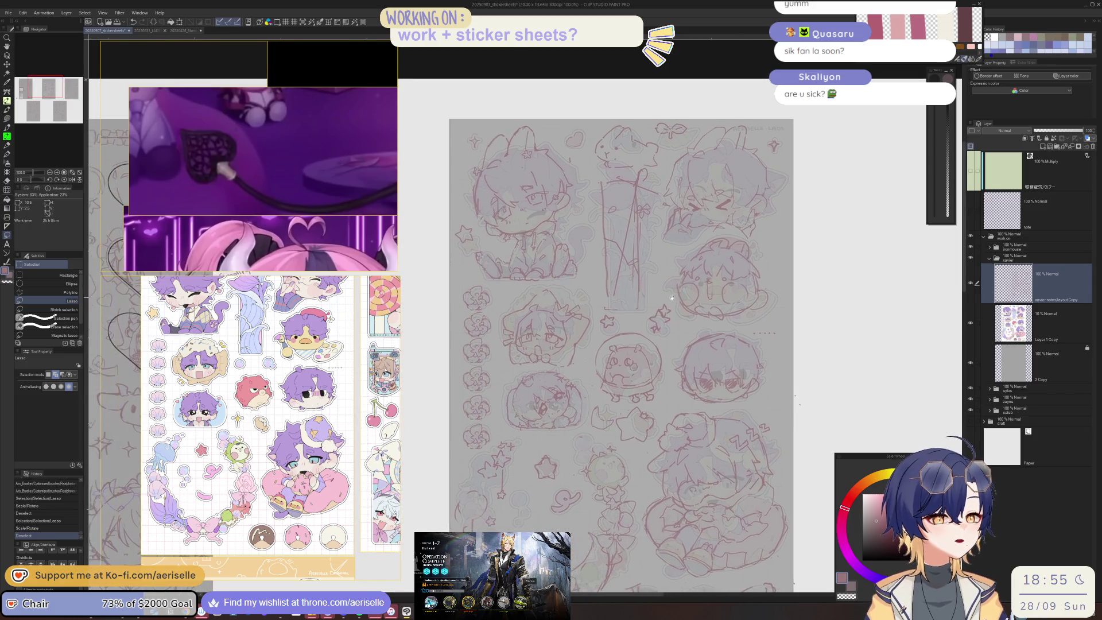
{"action": "scroll", "coordinate": [645, 313], "scroll_direction": "down", "scroll_amount": 5}
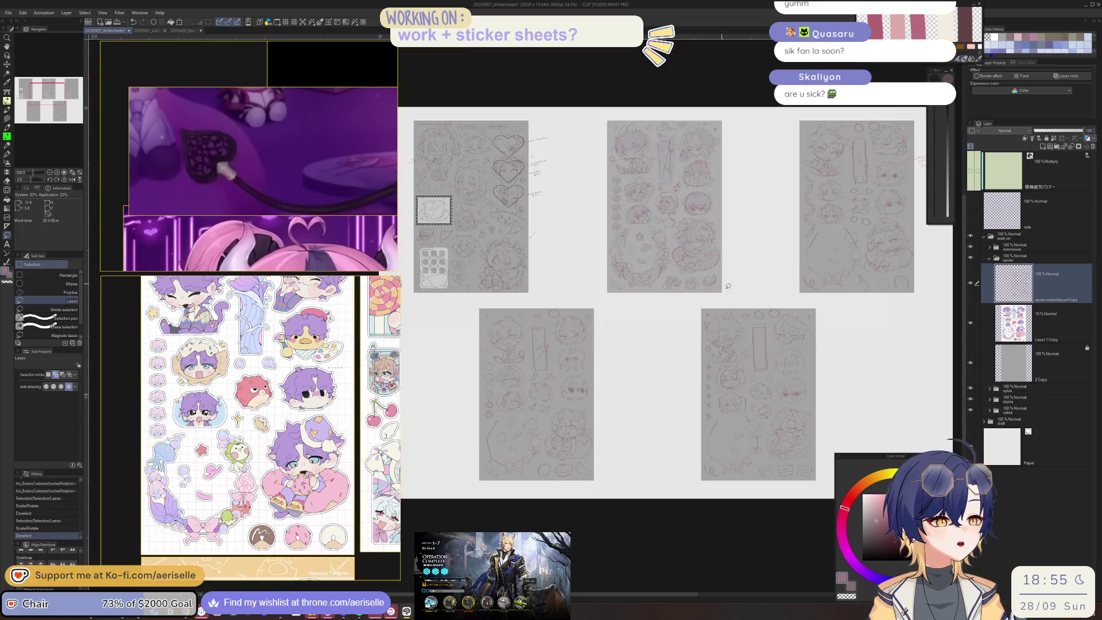
{"action": "mouse_move", "coordinate": [728, 286]}
{"action": "left_mouse_down"}
{"action": "mouse_move", "coordinate": [650, 327]}
{"action": "mouse_move", "coordinate": [677, 333]}
{"action": "mouse_move", "coordinate": [556, 234]}
{"action": "left_mouse_up"}
{"action": "scroll", "coordinate": [557, 234], "scroll_direction": "up", "scroll_amount": 2}
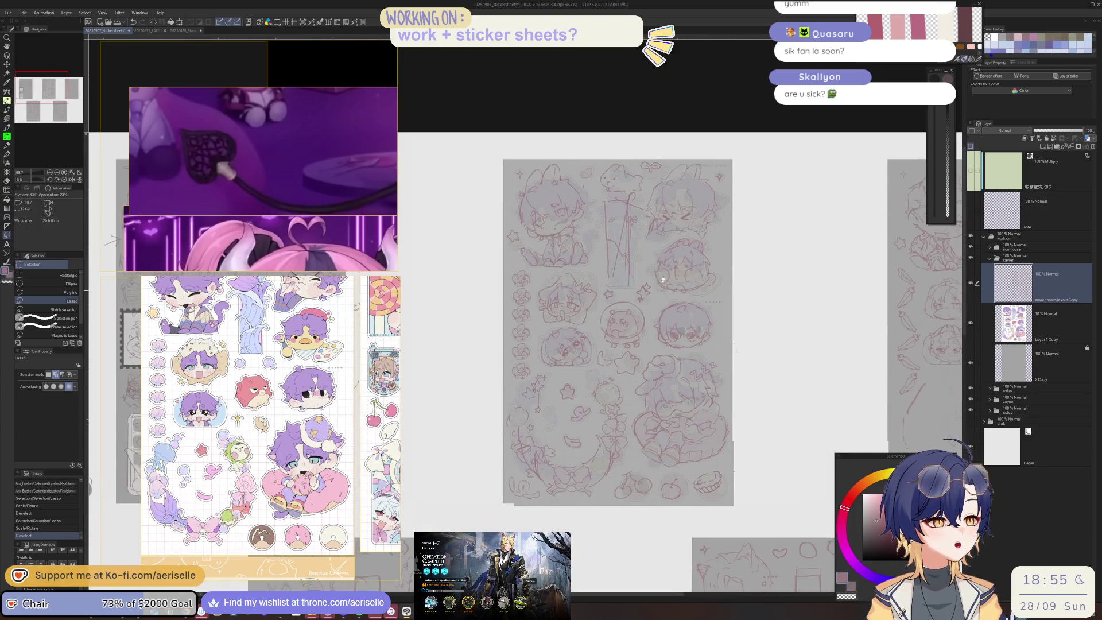
{"action": "left_click_drag", "start_coordinate": [759, 350], "coordinate": [743, 347]}
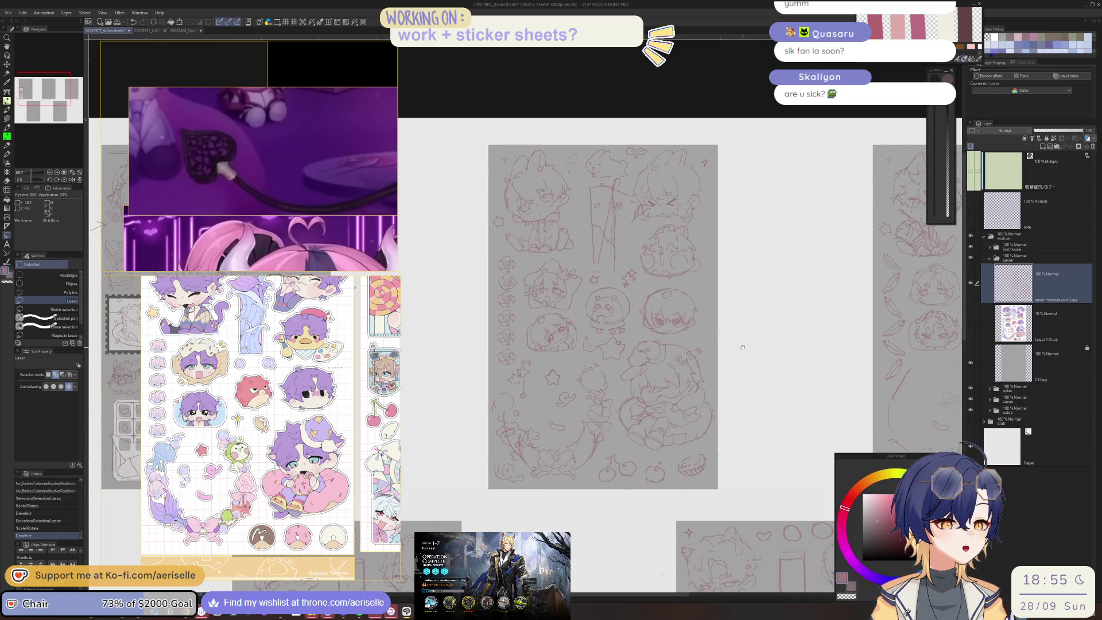